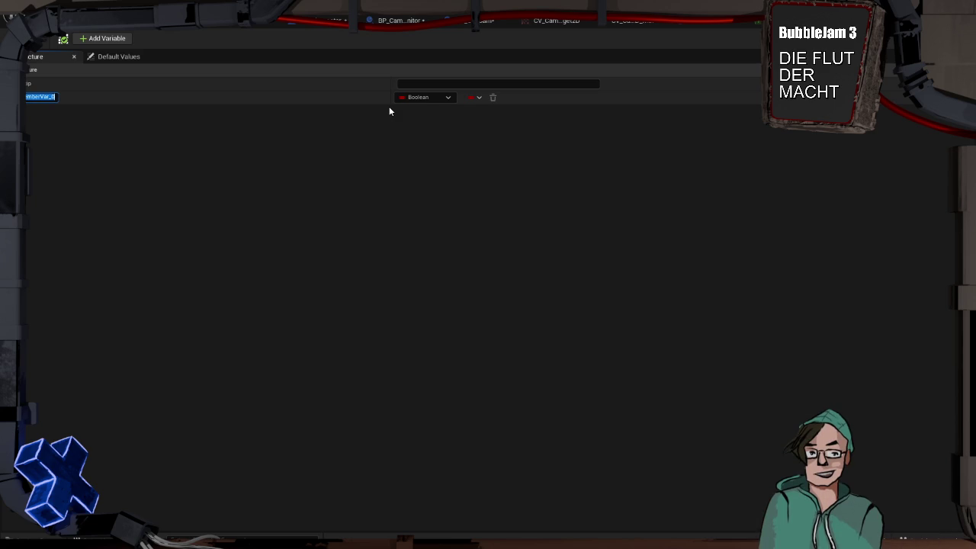
Step: Rename the structure's MemberVar_0 to CamTransform and set its type to Transform
key(BackSpace)
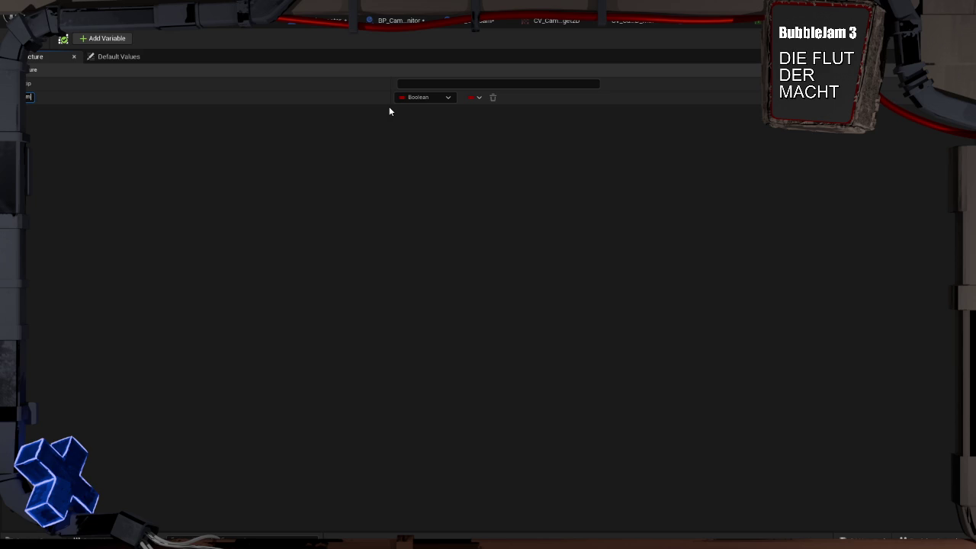
text(Transform)
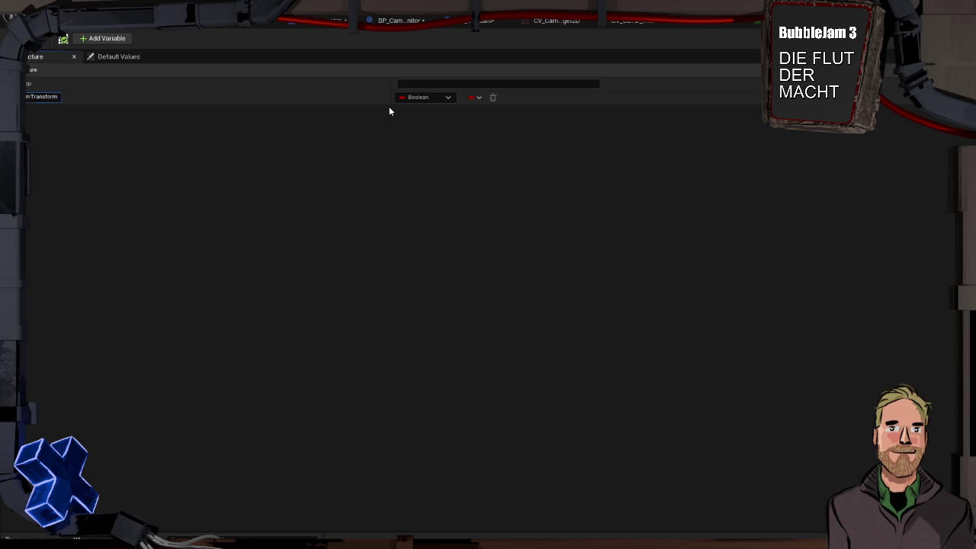
click(416, 100)
text(transf)
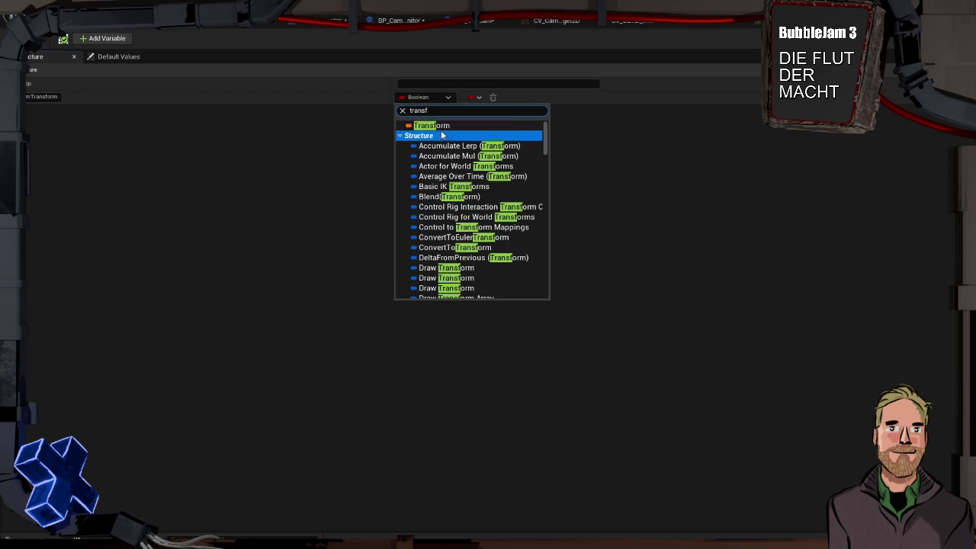
key(Return)
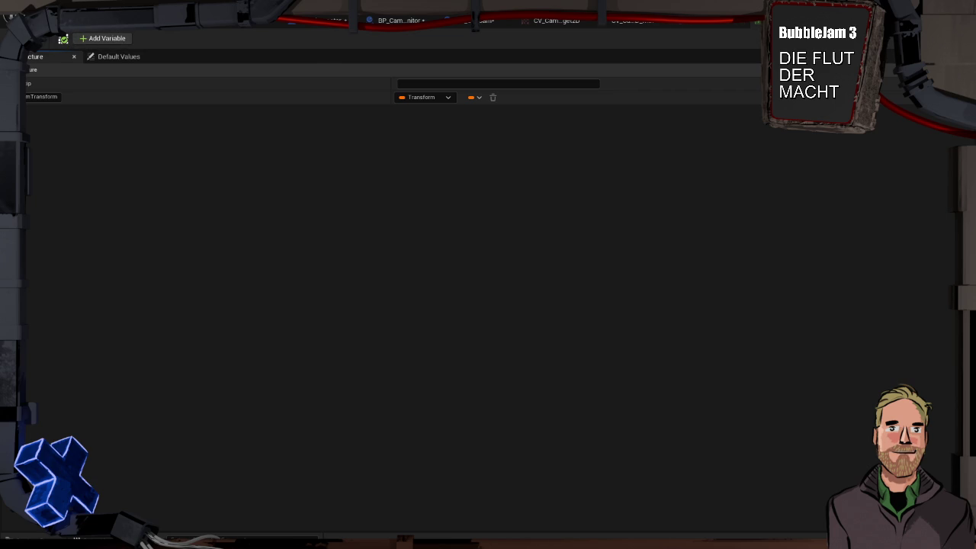
click(755, 23)
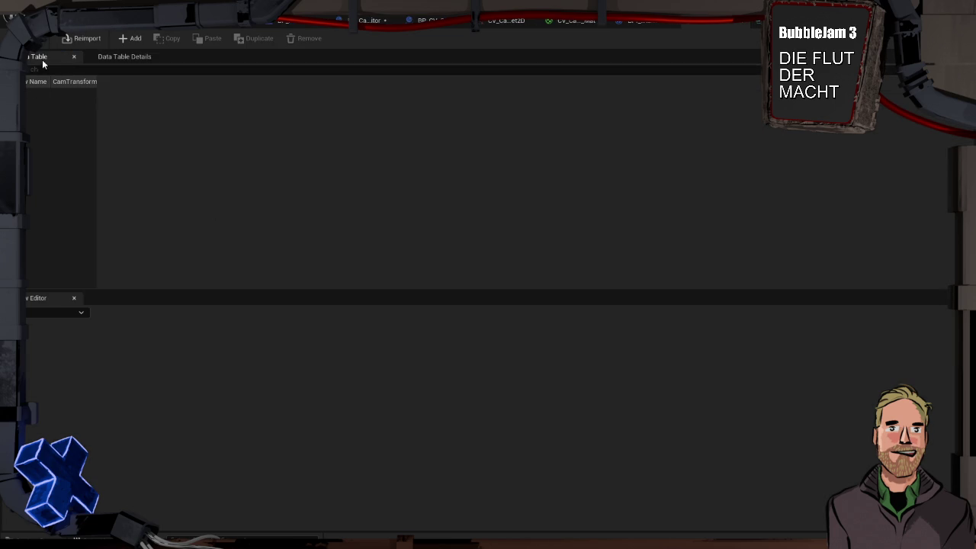
Step: Add a row named 1 to the camera data table and expand its CamTransform values
click(93, 87)
click(126, 39)
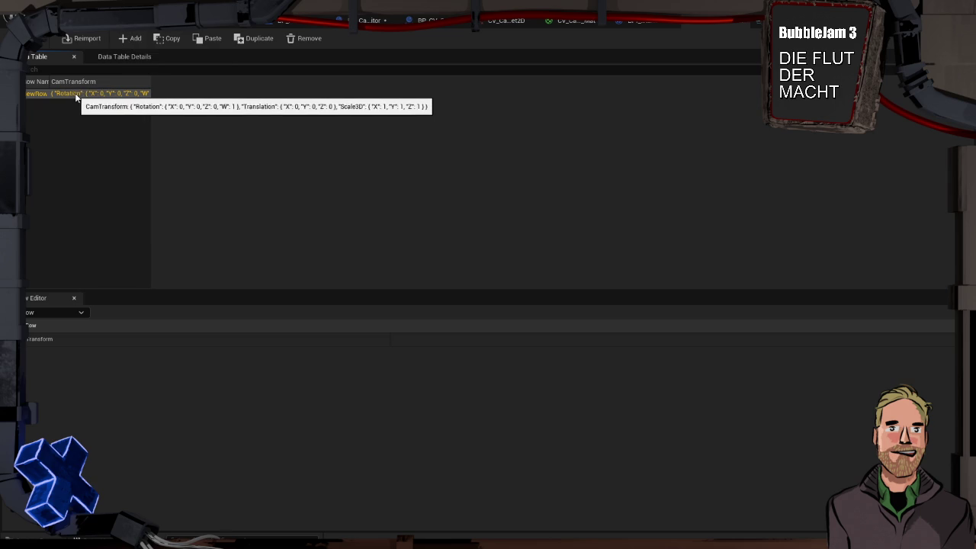
double_click(35, 93)
key(BackSpace)
key(Return)
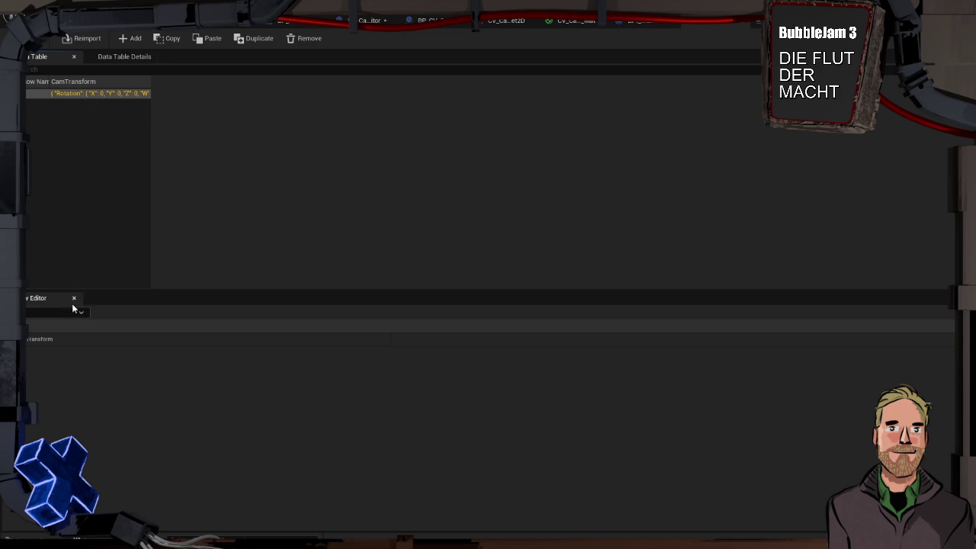
click(114, 340)
Step: Float the Data Table editor as a smaller window over the level
key(super+Tab)
click(441, 157)
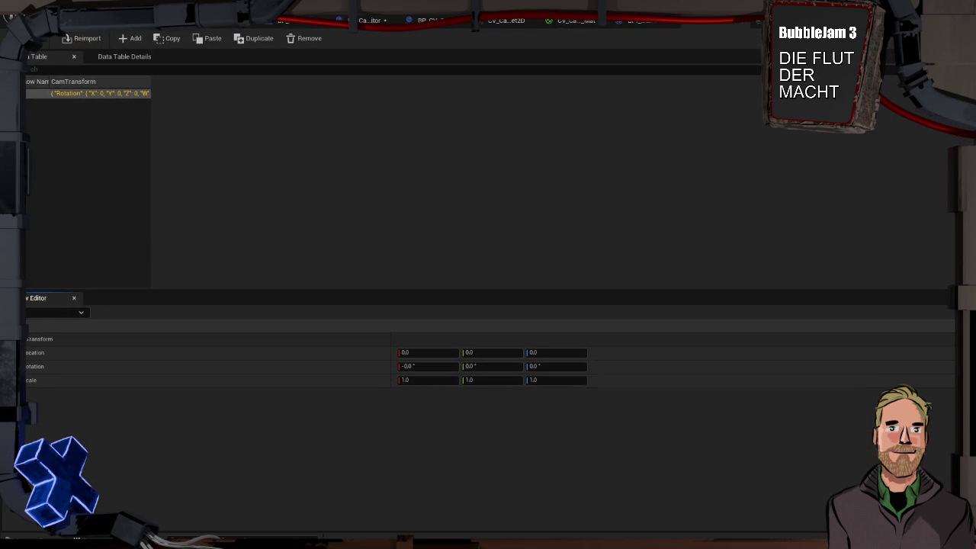
drag(701, 26, 692, 90)
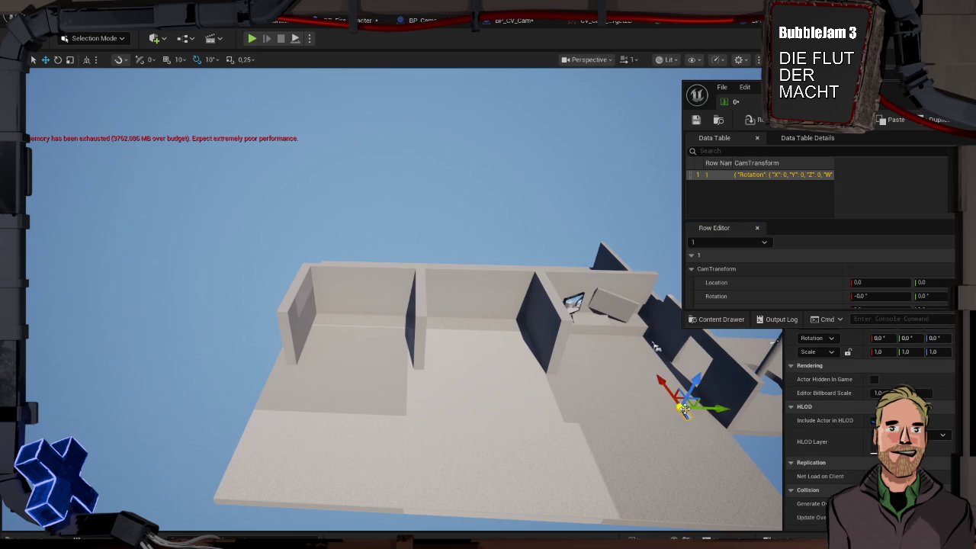
Step: Copy the camera actor's Transform into row 1's CamTransform
drag(884, 88, 378, 106)
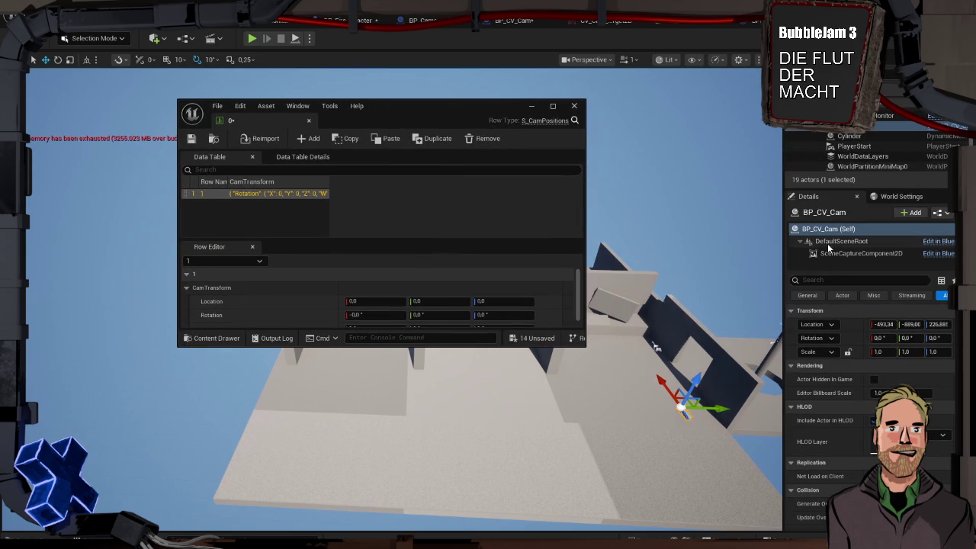
right_click(821, 313)
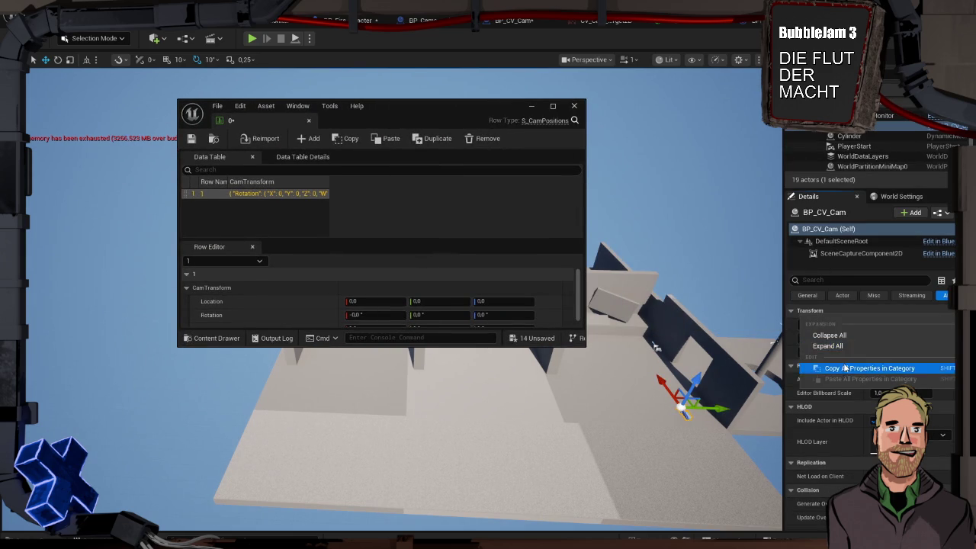
click(846, 373)
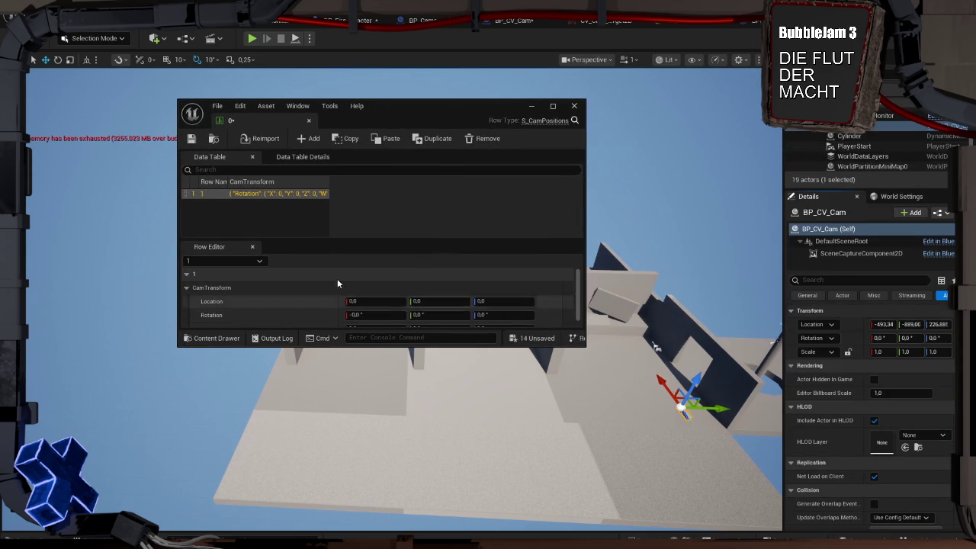
right_click(211, 293)
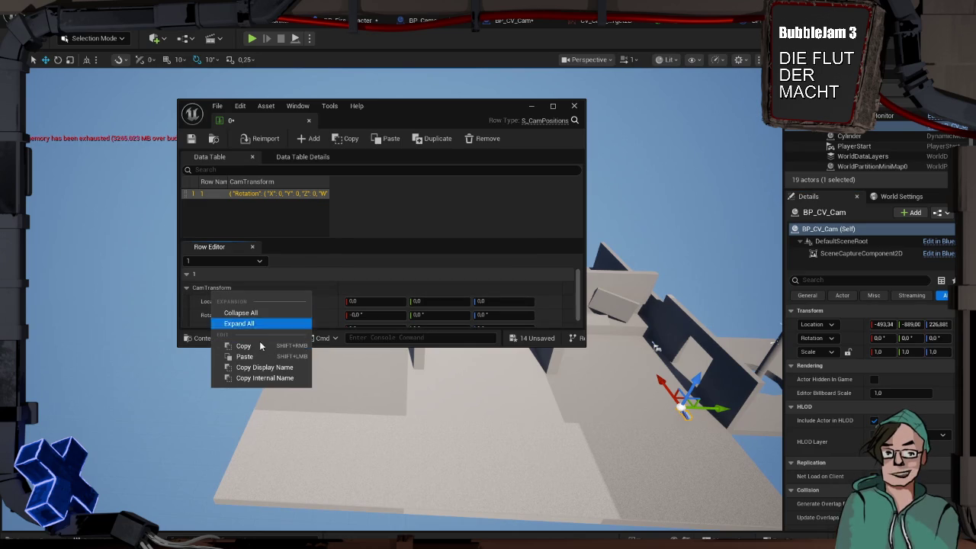
click(259, 356)
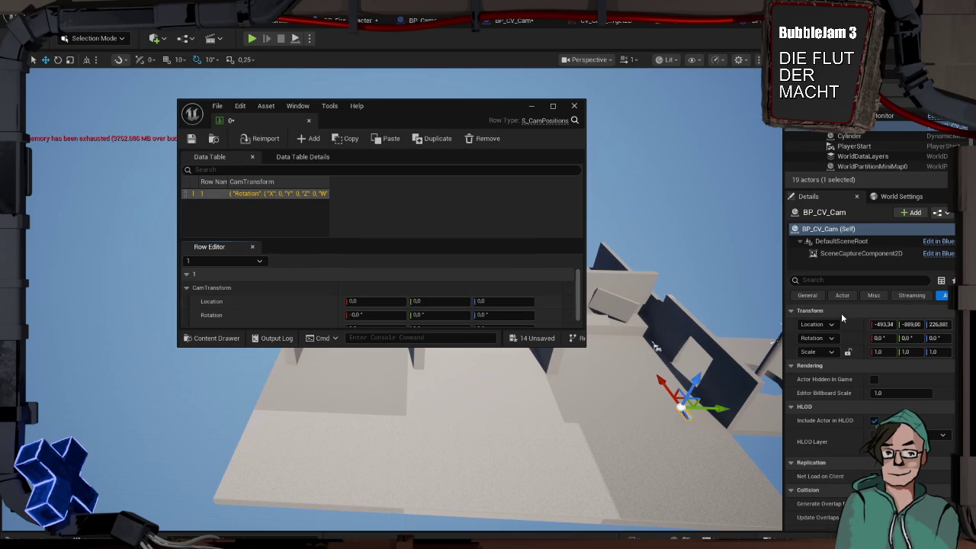
right_click(811, 310)
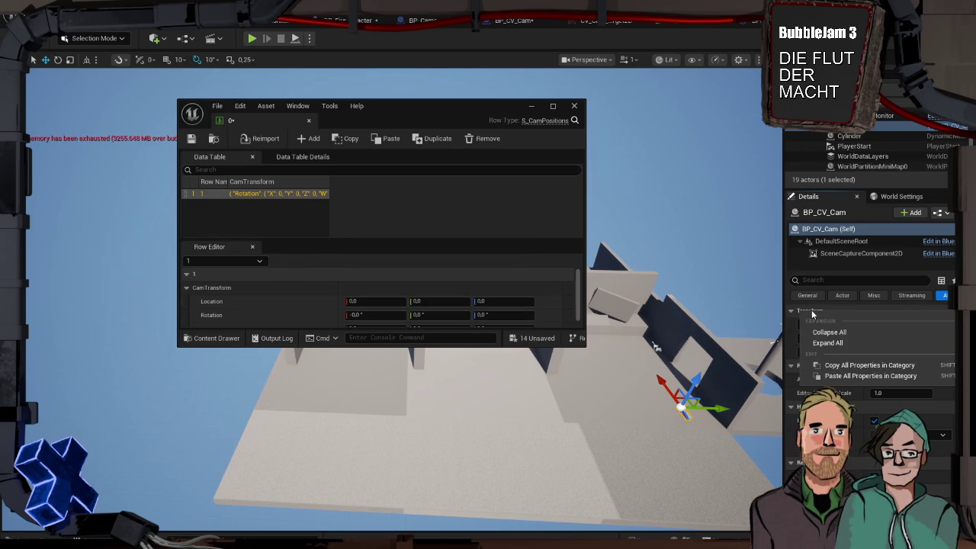
click(831, 369)
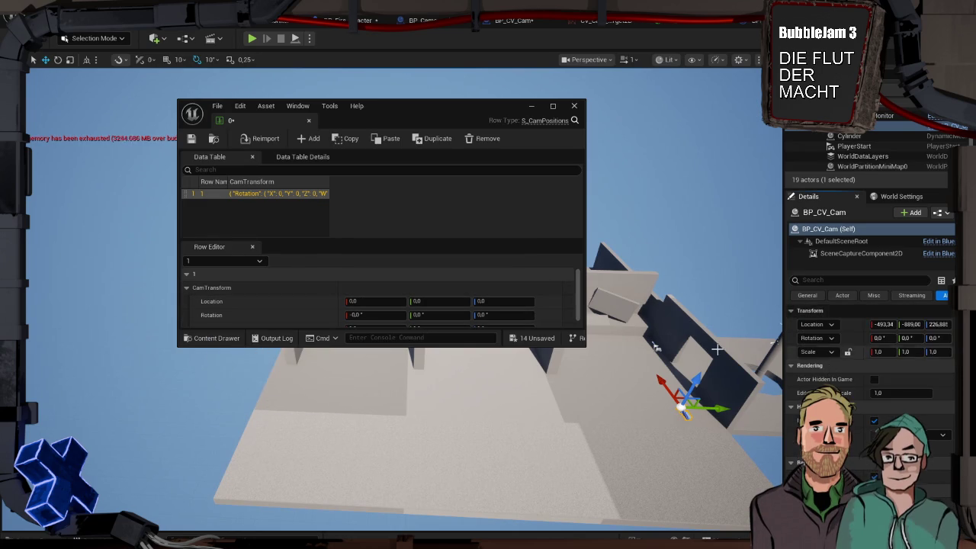
right_click(218, 289)
click(249, 353)
Step: Paste the actor's location (-493.34, -889.01, 226.89) into row 1 and add another row
scroll(287, 294, down, 1)
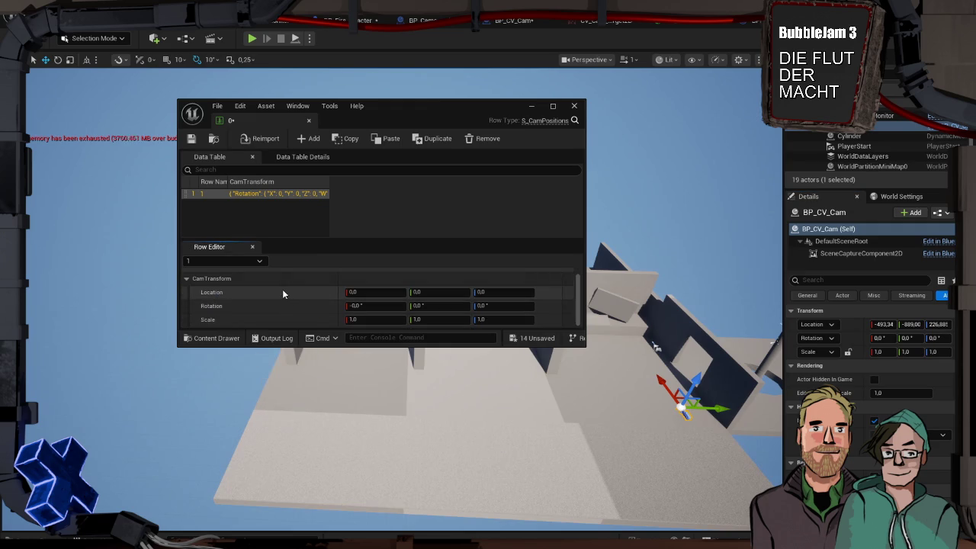
right_click(847, 322)
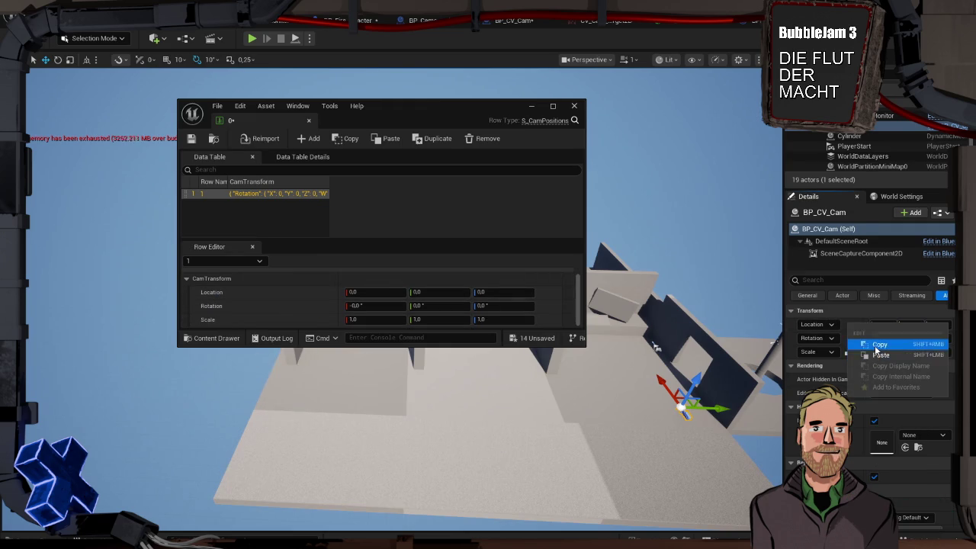
click(875, 345)
right_click(292, 295)
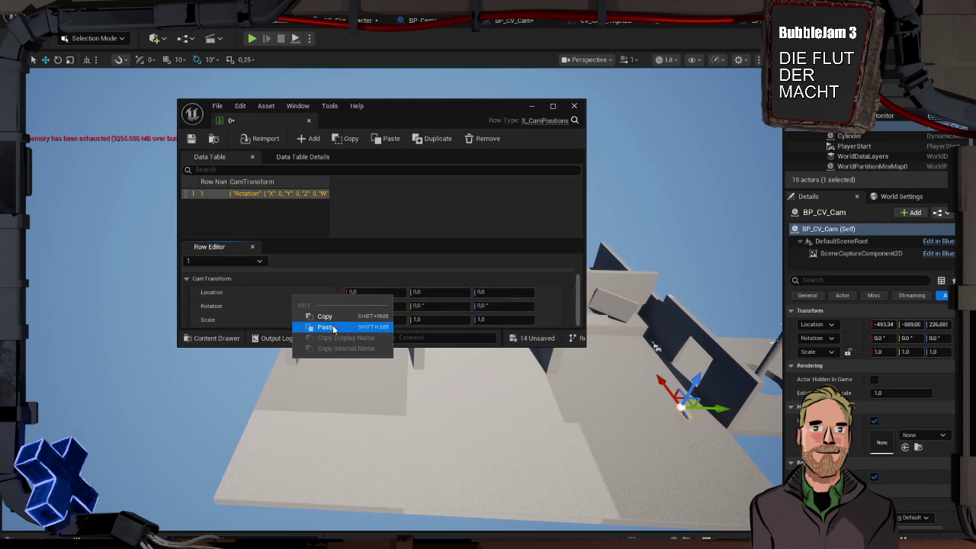
click(327, 326)
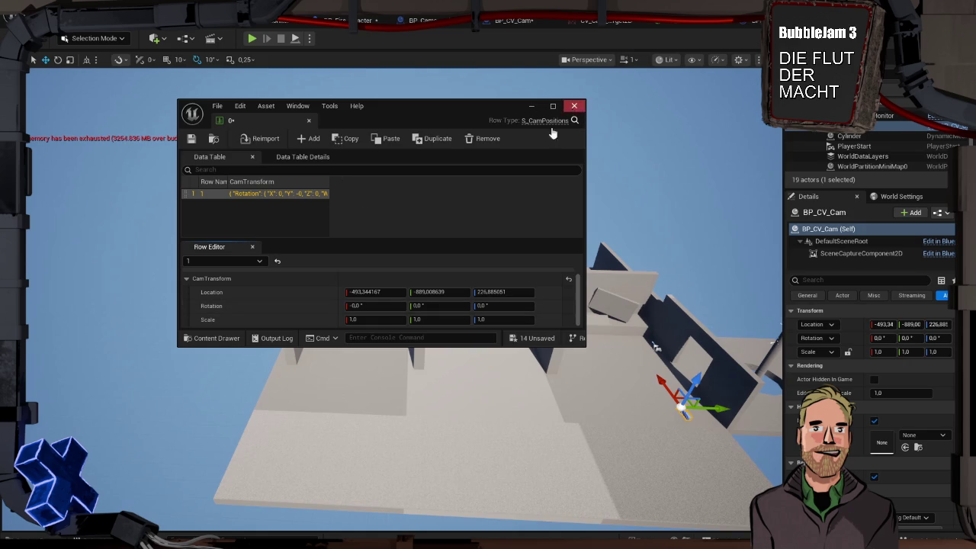
click(313, 140)
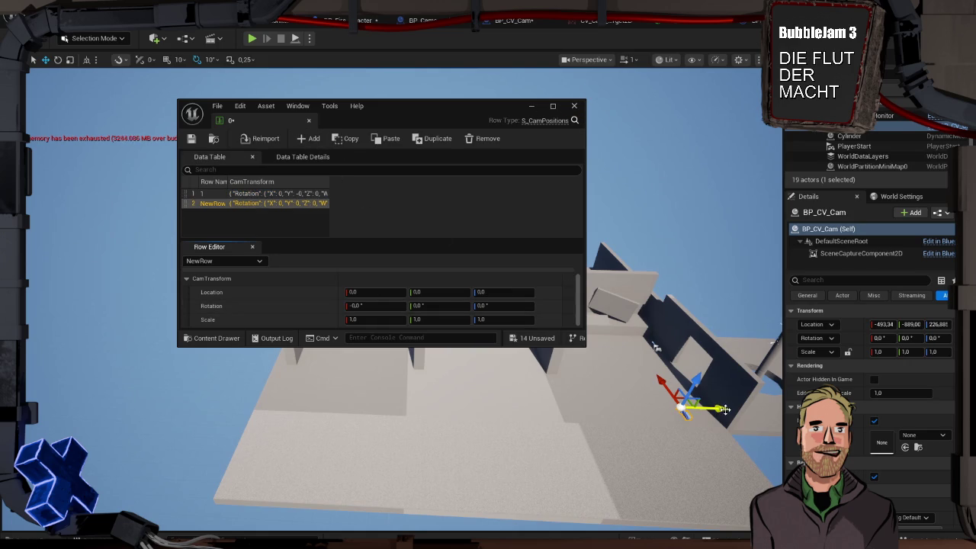
Step: Move the camera actor along Y and turn it 40° around Z
drag(724, 410, 428, 406)
key(e)
drag(404, 358, 428, 366)
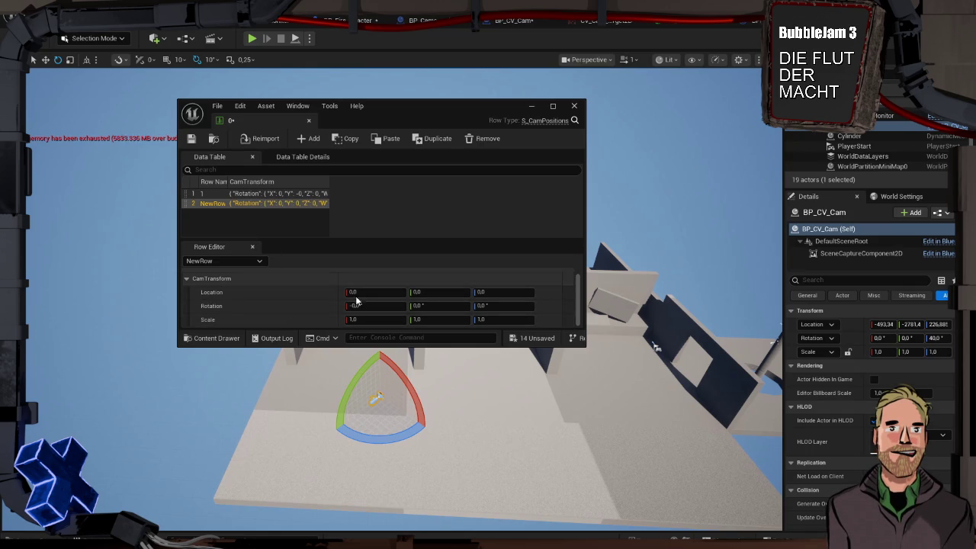
Step: Copy the camera actor's location and rotation into the new row's Location and Rotation
right_click(853, 325)
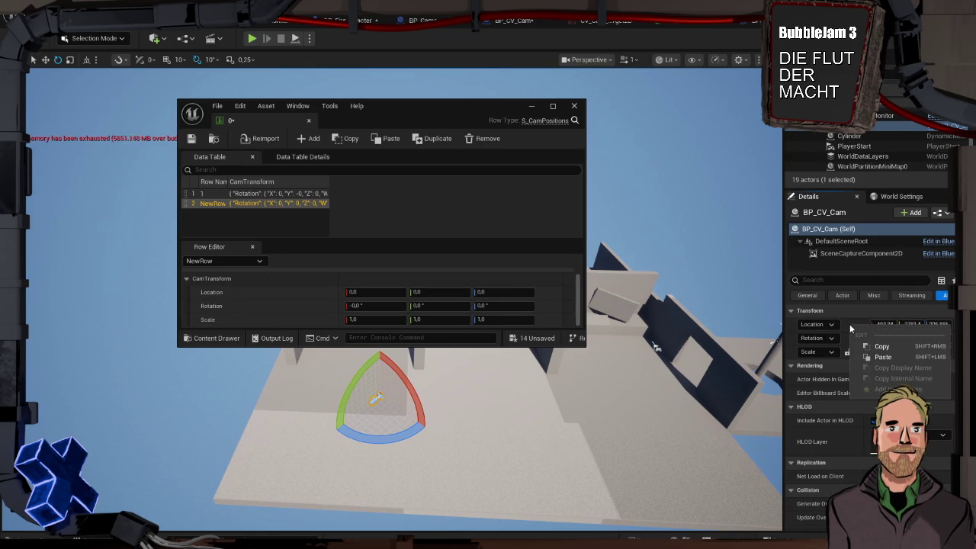
click(888, 347)
right_click(316, 296)
click(344, 328)
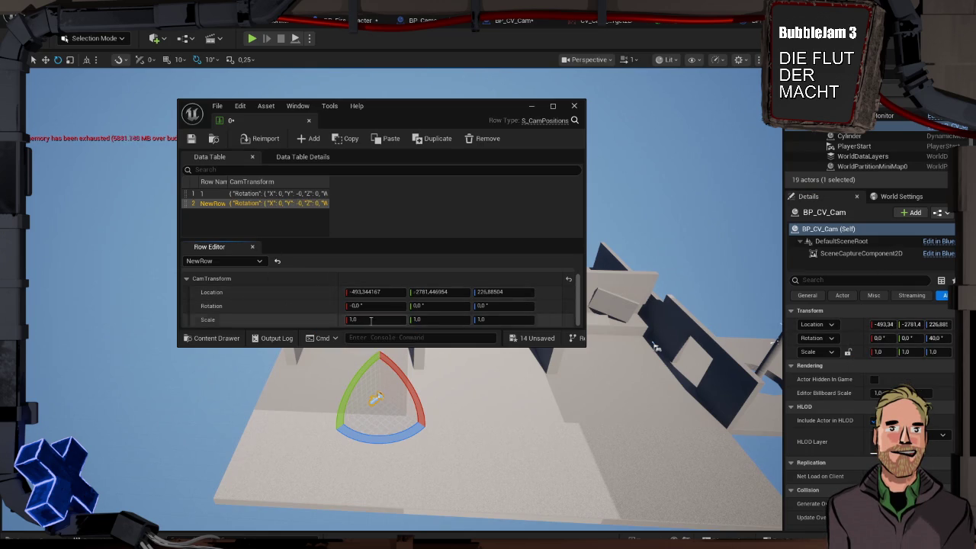
right_click(852, 340)
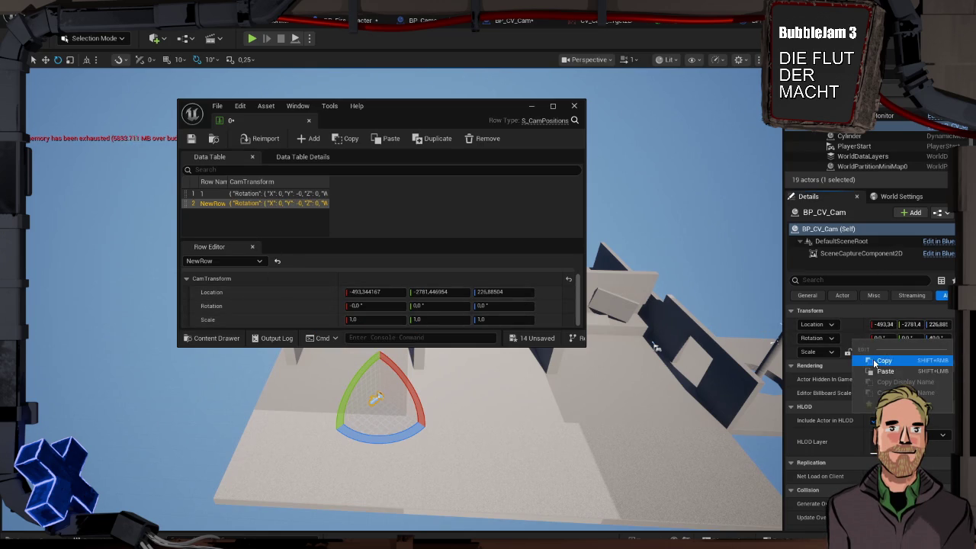
click(877, 360)
right_click(256, 308)
click(290, 340)
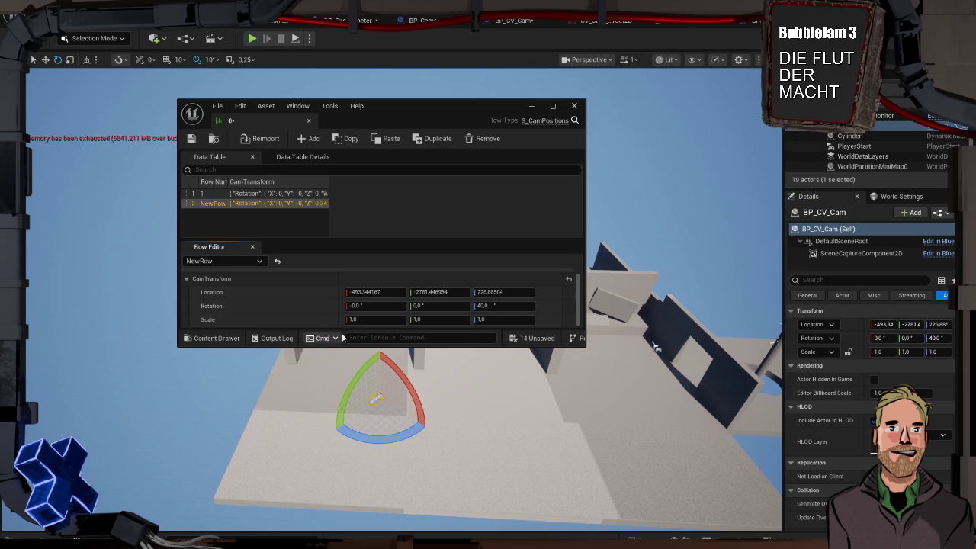
Step: Rename the NewRow row to 2
double_click(209, 203)
text(2)
key(Return)
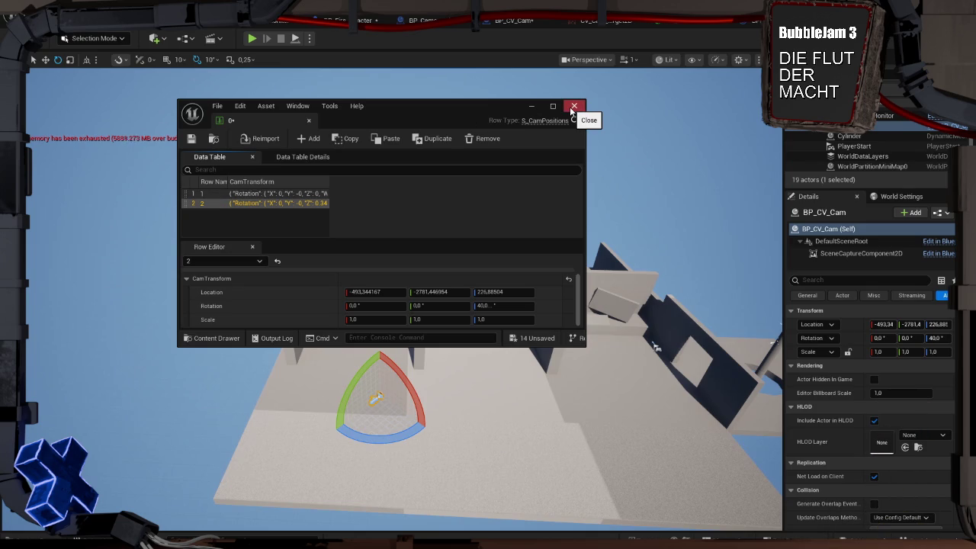
Step: Leave row 1's name unchanged and save the camera data table
double_click(211, 194)
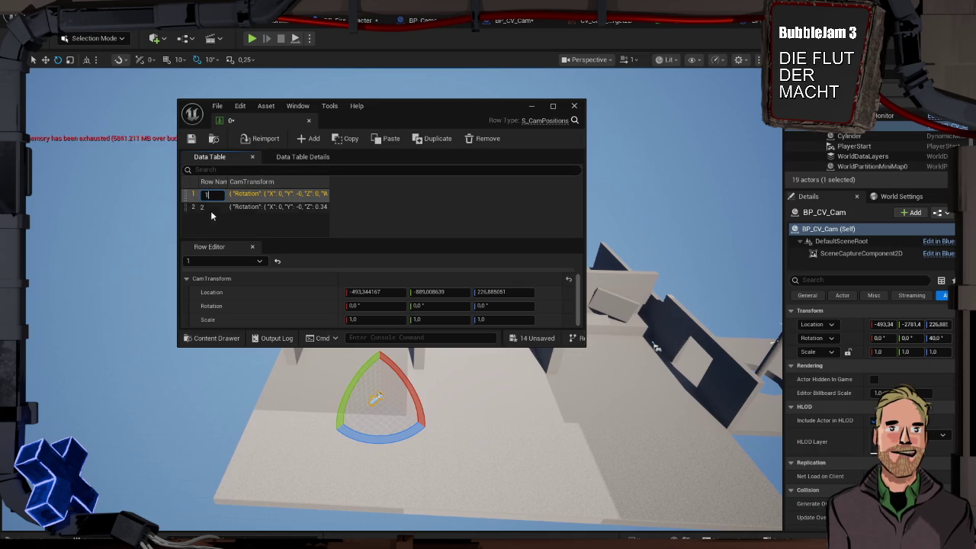
key(Return)
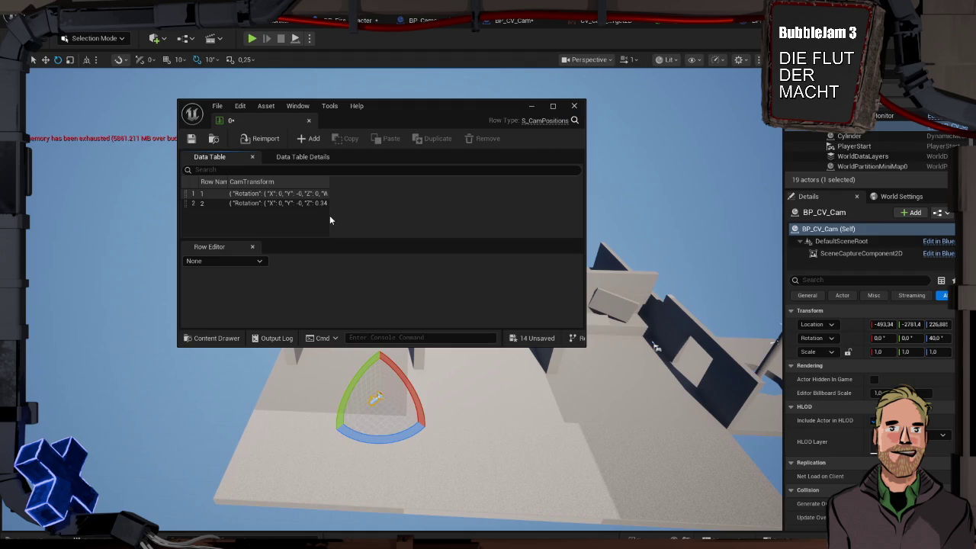
click(192, 139)
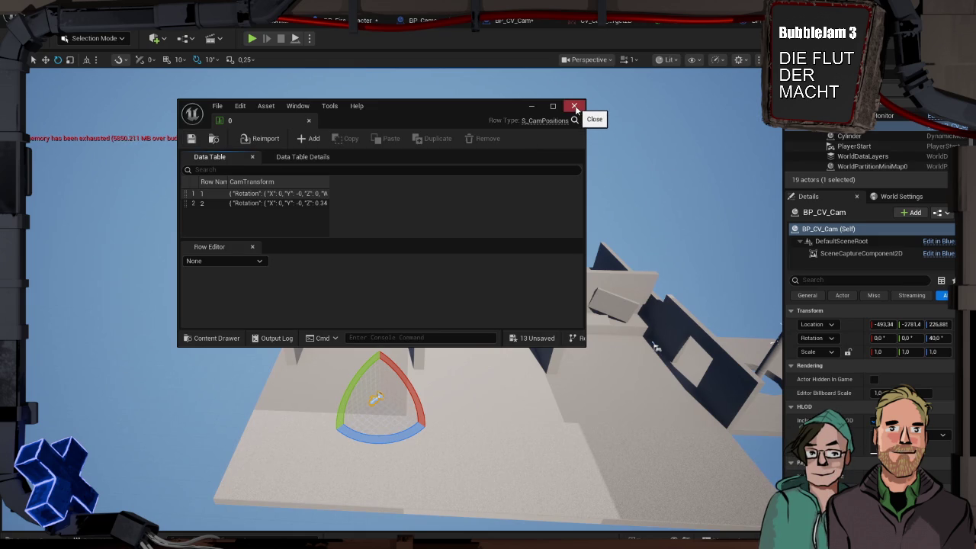
Step: Close the data table window and select SM_SkySphere in the level
click(575, 108)
drag(649, 302, 654, 276)
click(649, 287)
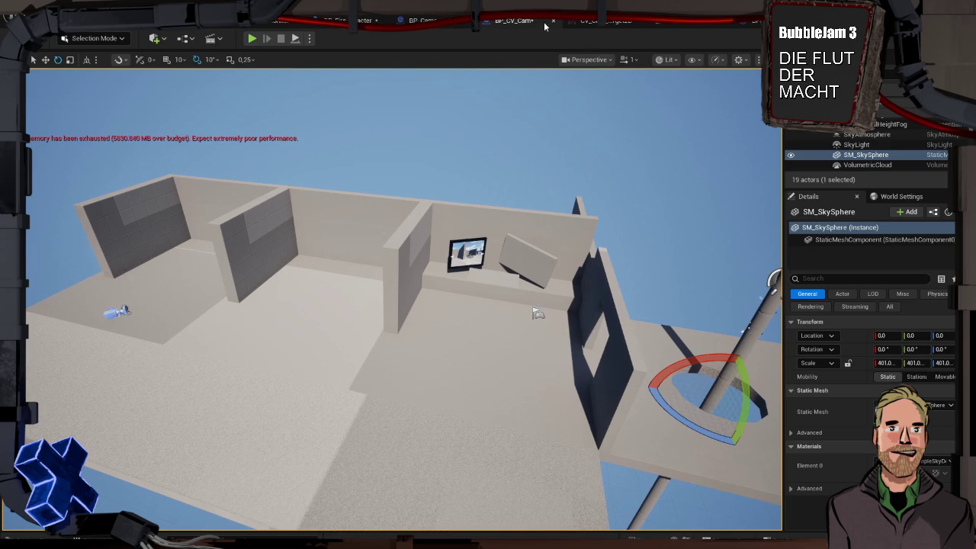
Step: Wire a Get Data Table Row node to NextCamera's execution output, straightening the wire
key(alt+Tab)
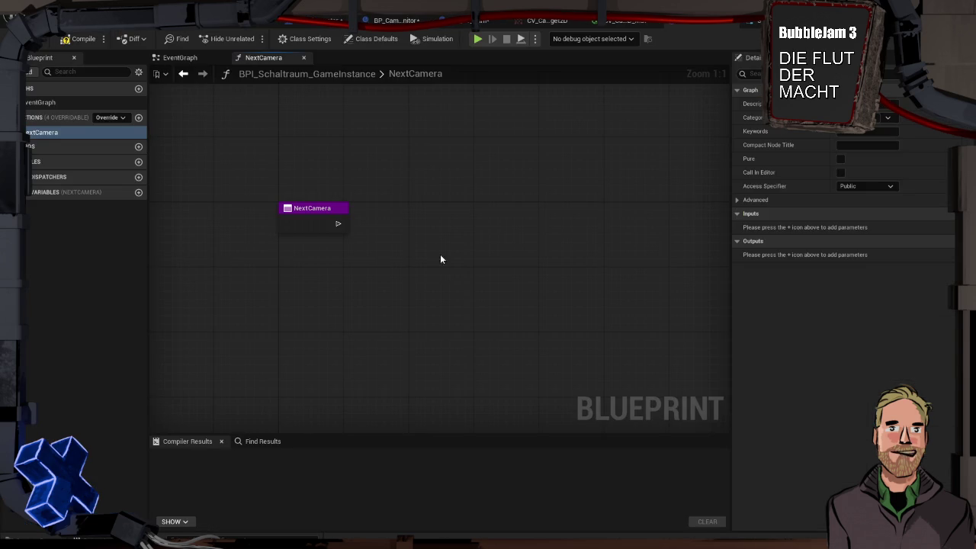
drag(420, 212, 351, 219)
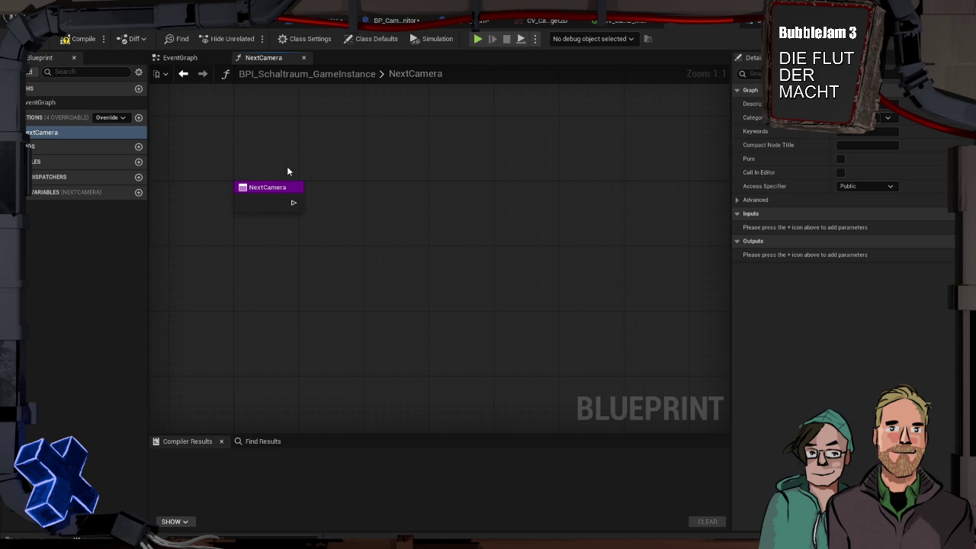
drag(292, 204, 354, 206)
text(get data tab)
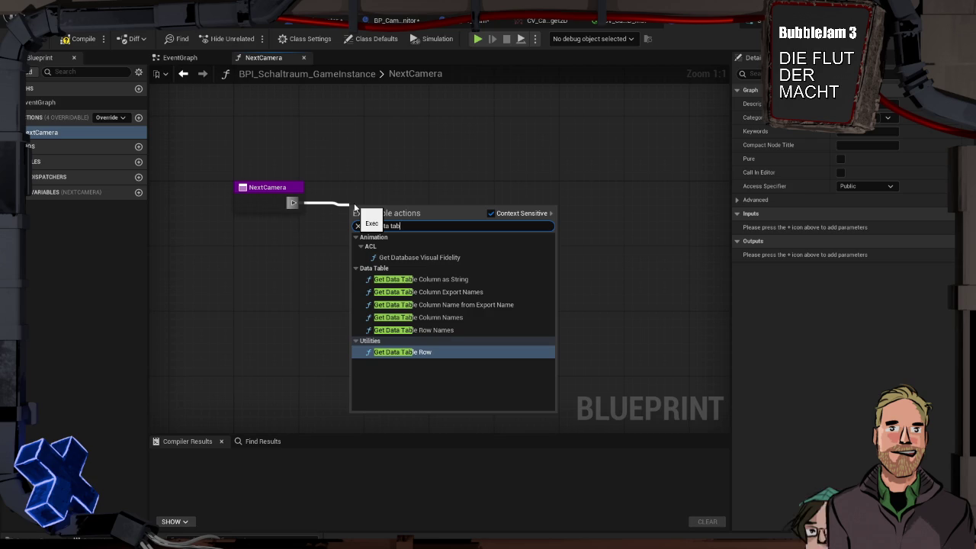
key(Return)
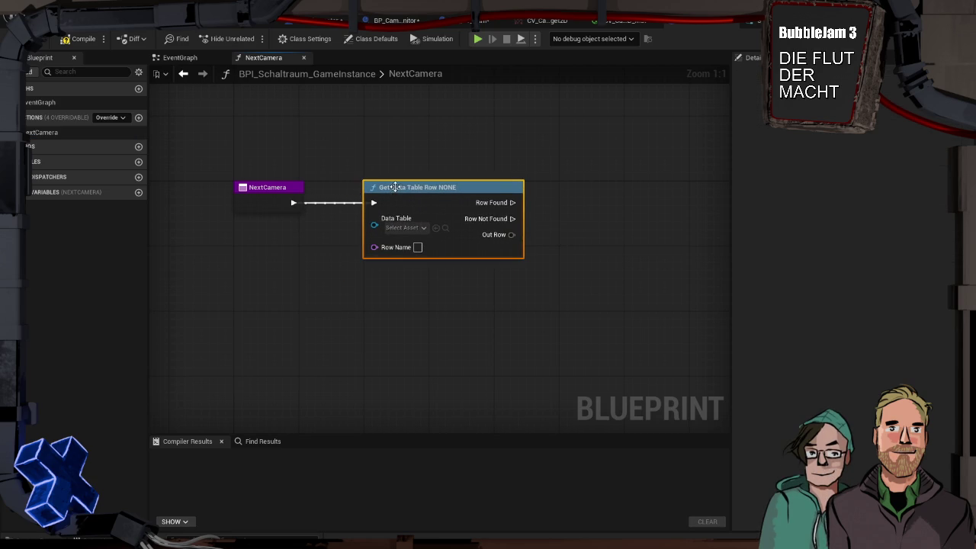
mouse_move(425, 208)
mouse_down()
mouse_move(425, 199)
mouse_move(562, 191)
mouse_up()
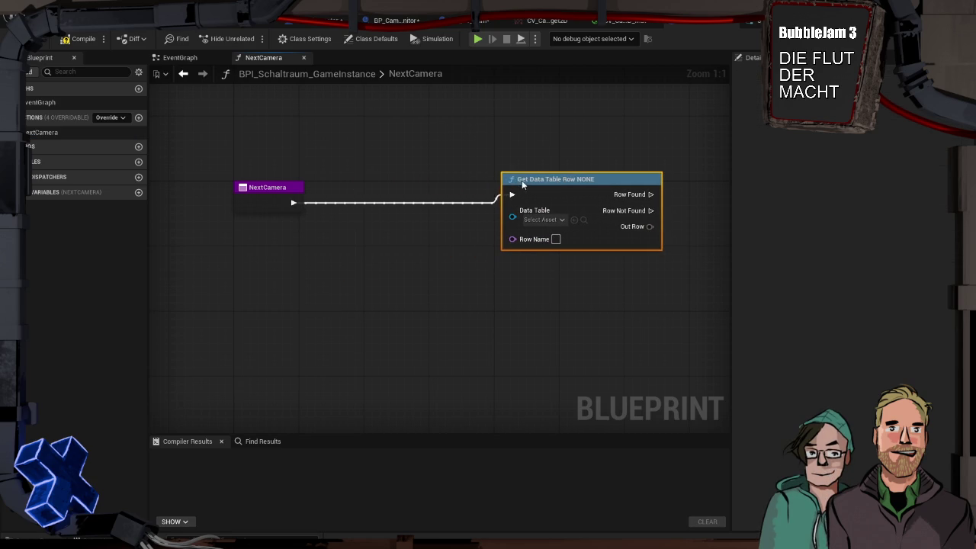
key(q)
click(444, 172)
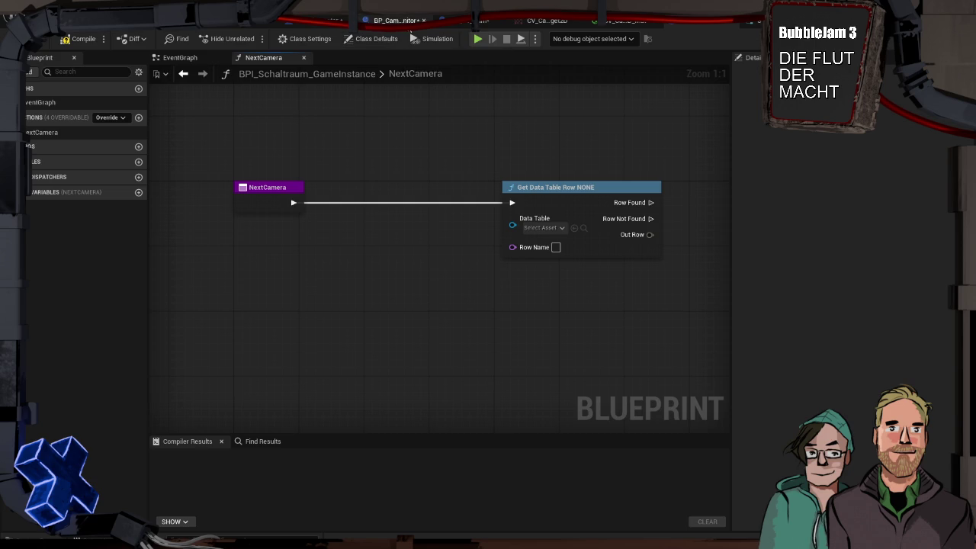
click(395, 20)
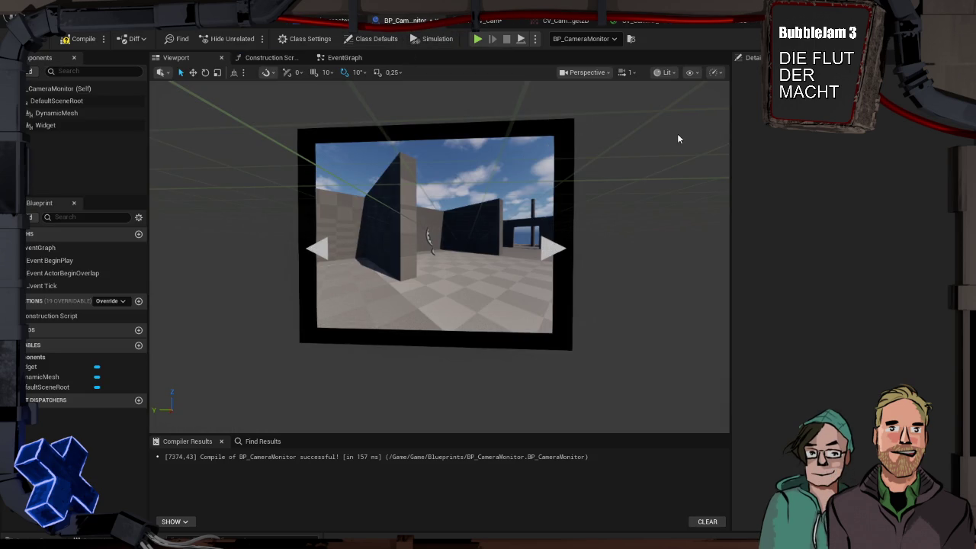
Step: Show BP_CameraMonitor's EventGraph with its default BeginPlay, ActorBeginOverlap and Tick events
click(330, 61)
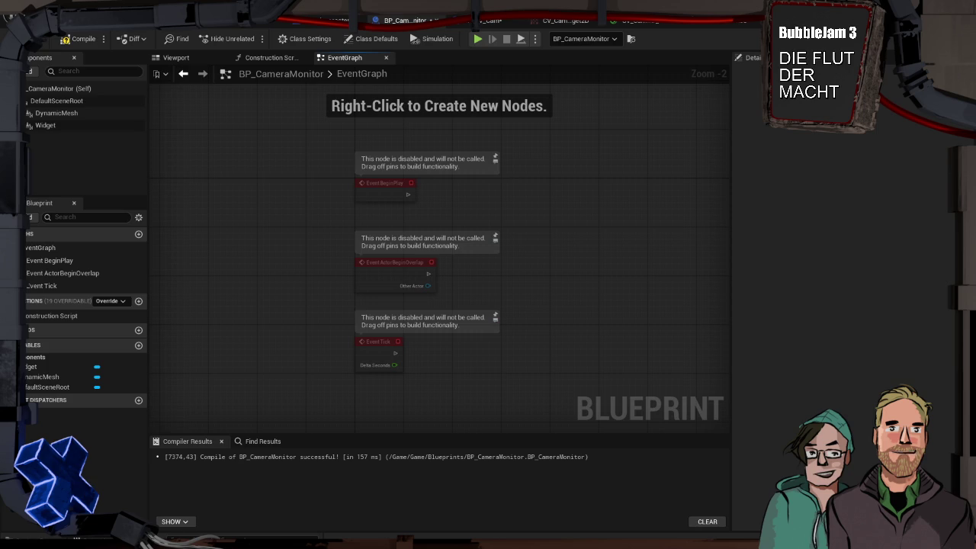
key(alt+Tab)
click(122, 20)
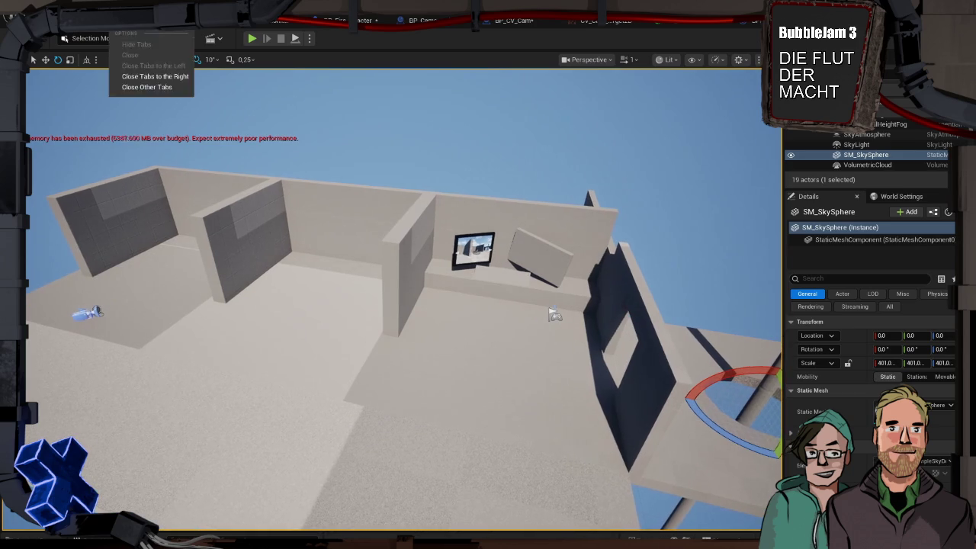
Step: Frame the selected SM_SkySphere in the level viewport with F
key(f)
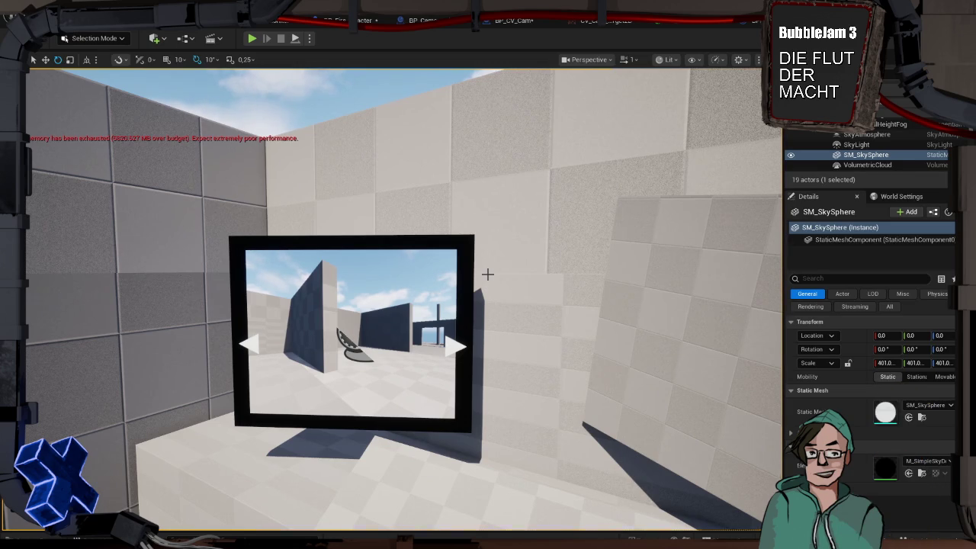
Step: Orbit the level view around the monitor, then return to the NextCamera function graph
mouse_move(529, 305)
mouse_down()
mouse_move(511, 366)
mouse_move(535, 282)
mouse_up()
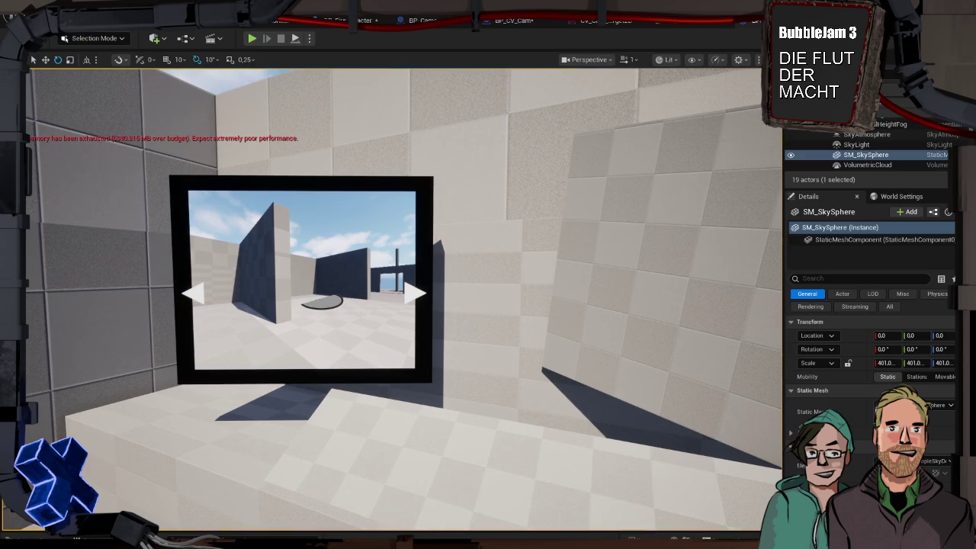
key(ctrl+Tab)
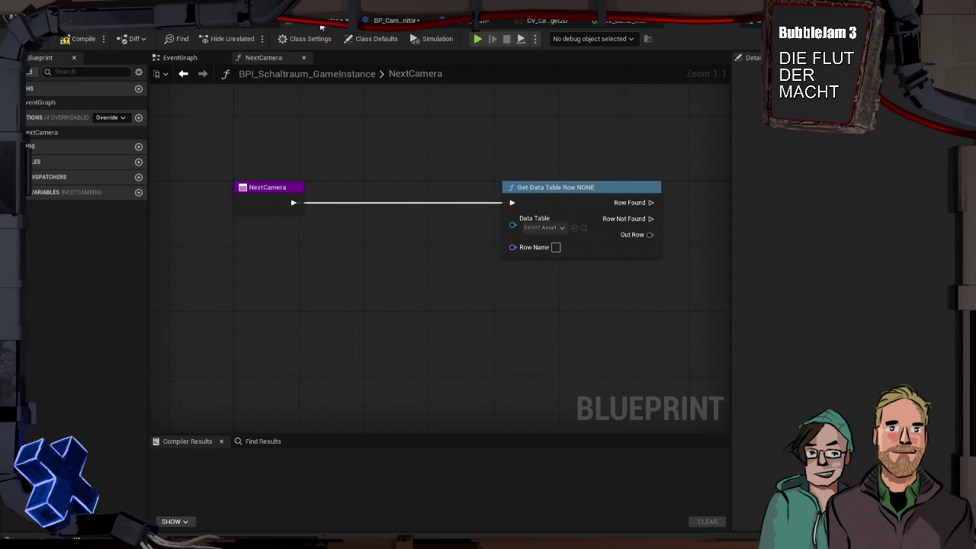
Step: Bring up the WBP_CameraMonitor designer and deselect the weiter arrow widget
click(242, 27)
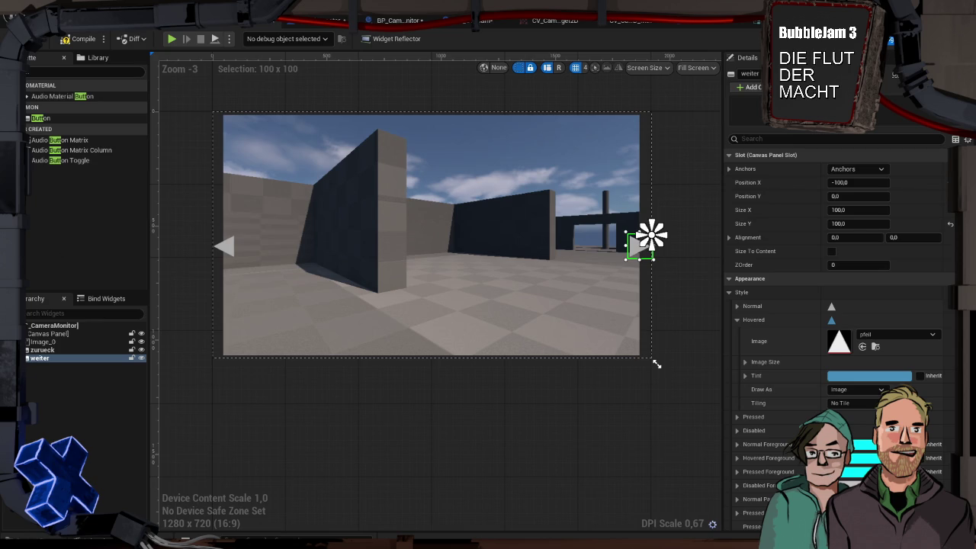
click(54, 388)
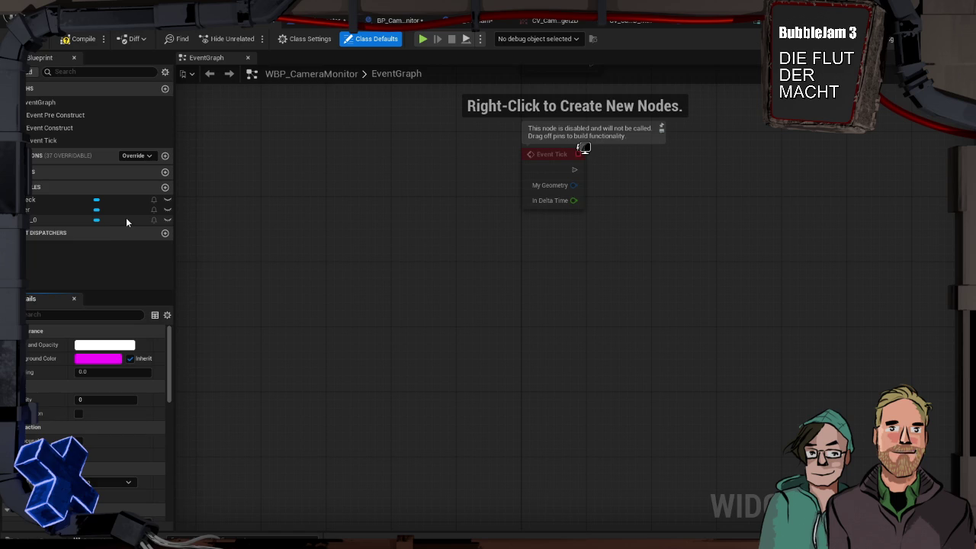
Step: Add a widget variable named CurrentCam and make it an Integer
click(165, 188)
text(CurrentCam)
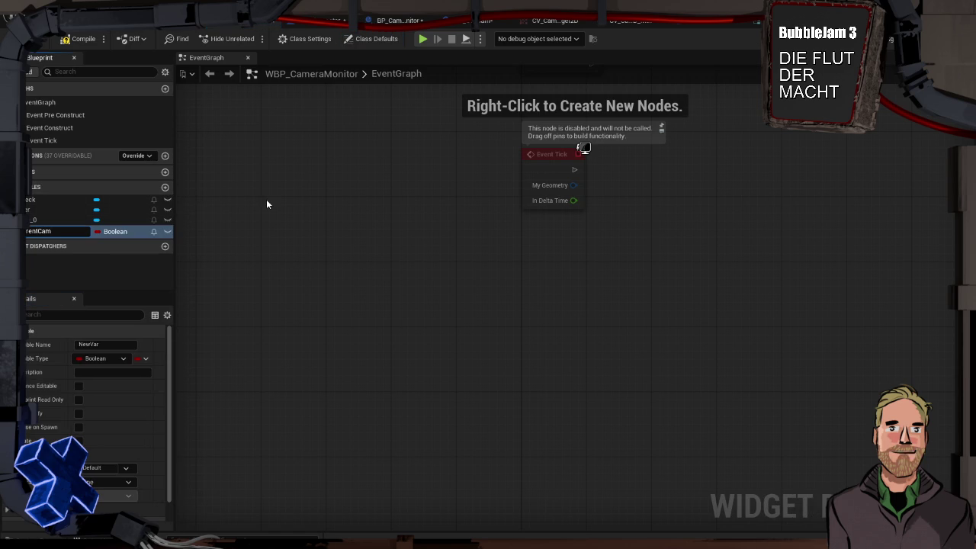
key(Return)
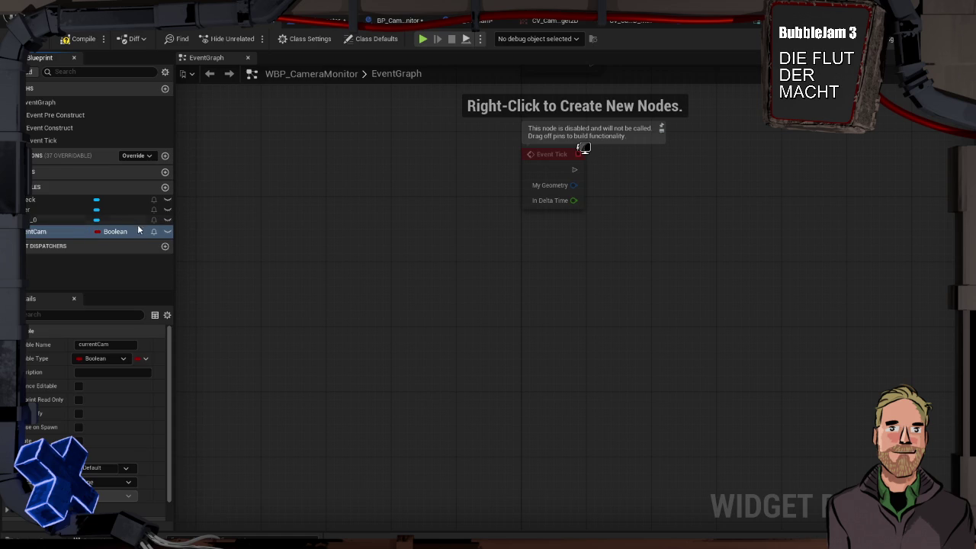
click(110, 231)
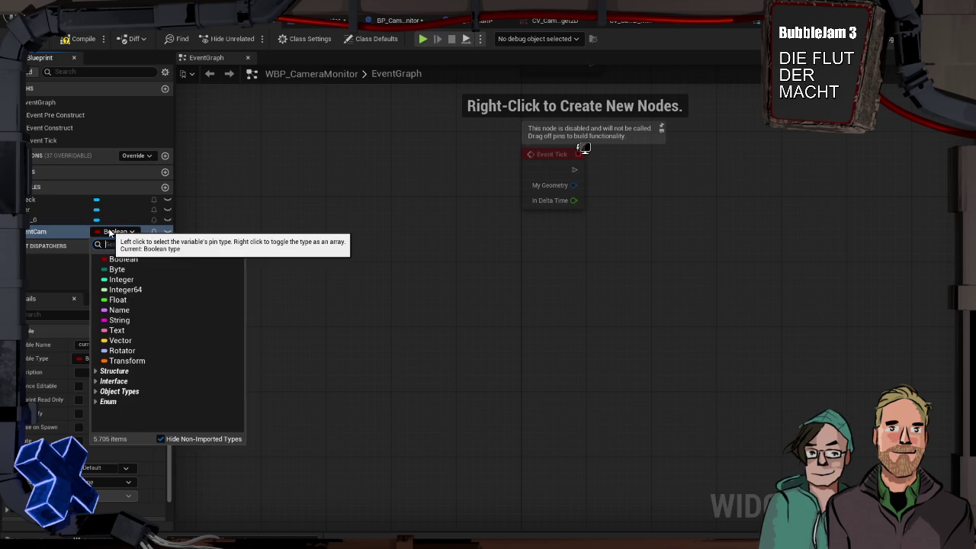
text(int)
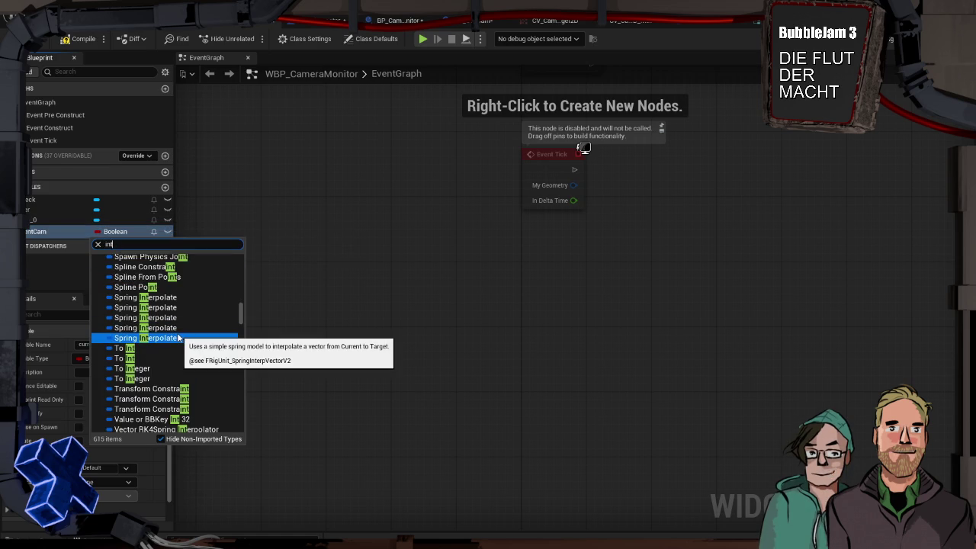
text(t)
click(125, 245)
text(inte)
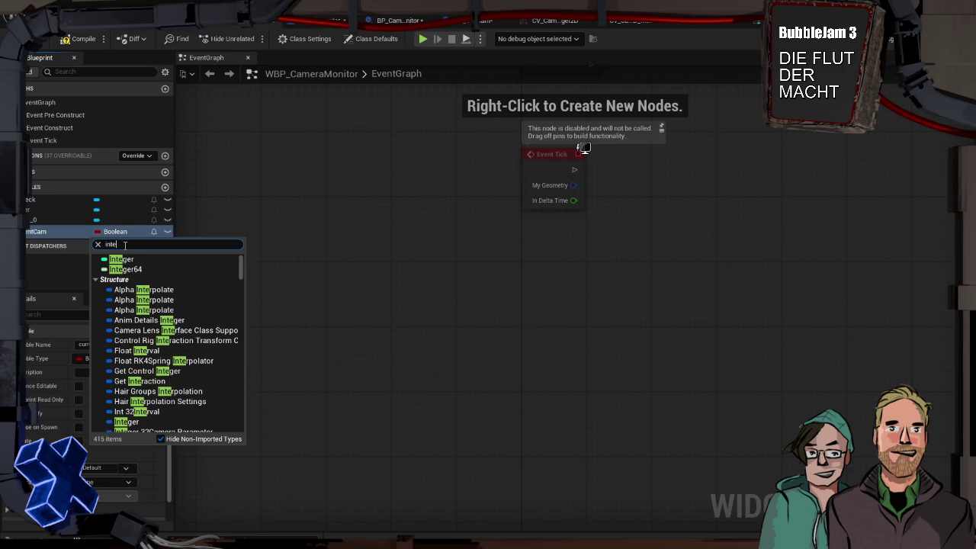
click(129, 263)
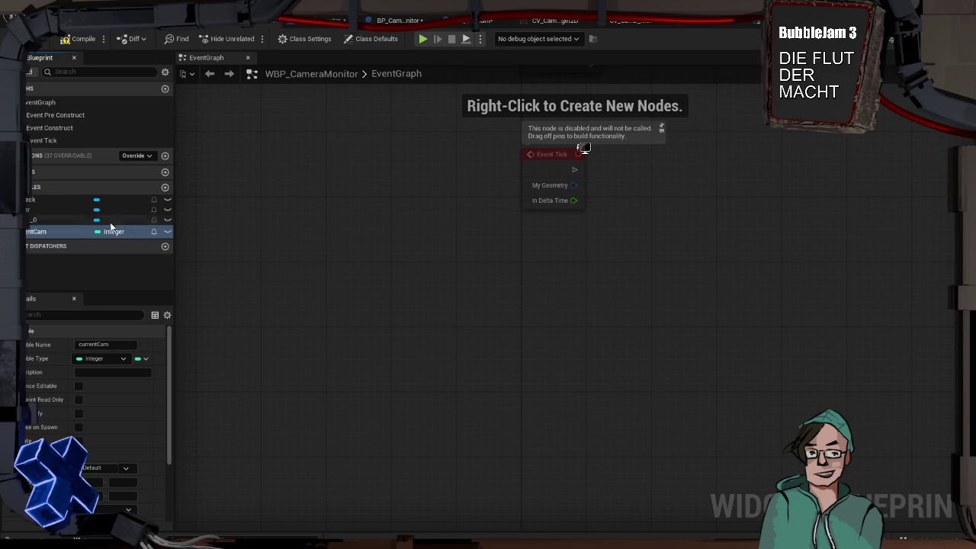
Step: Compile the widget and delete the three disabled default event nodes from the EventGraph
click(84, 39)
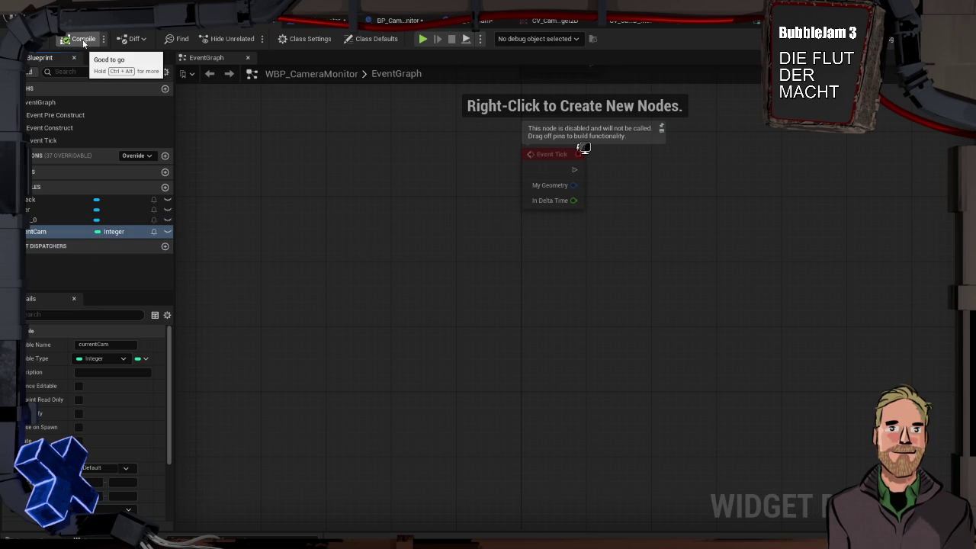
key(Home)
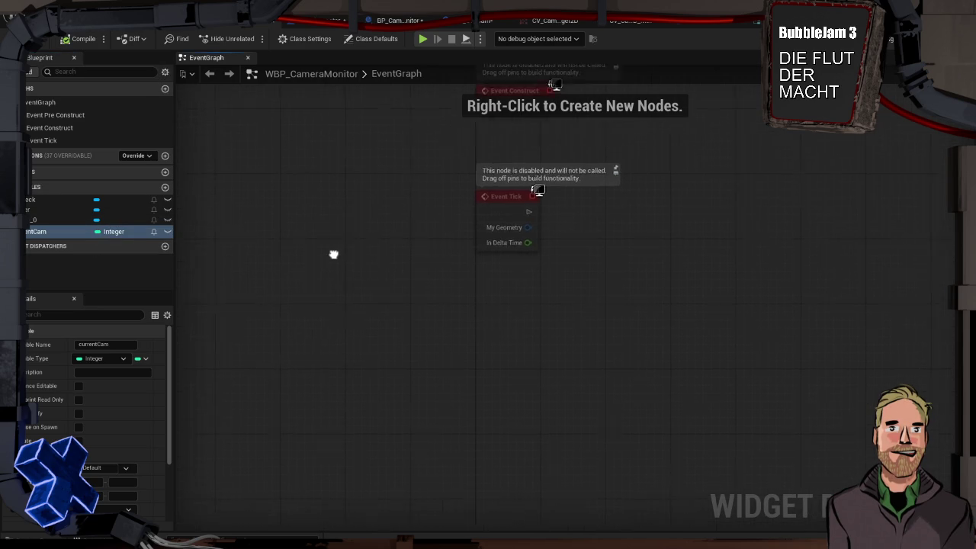
drag(366, 127, 537, 444)
key(Delete)
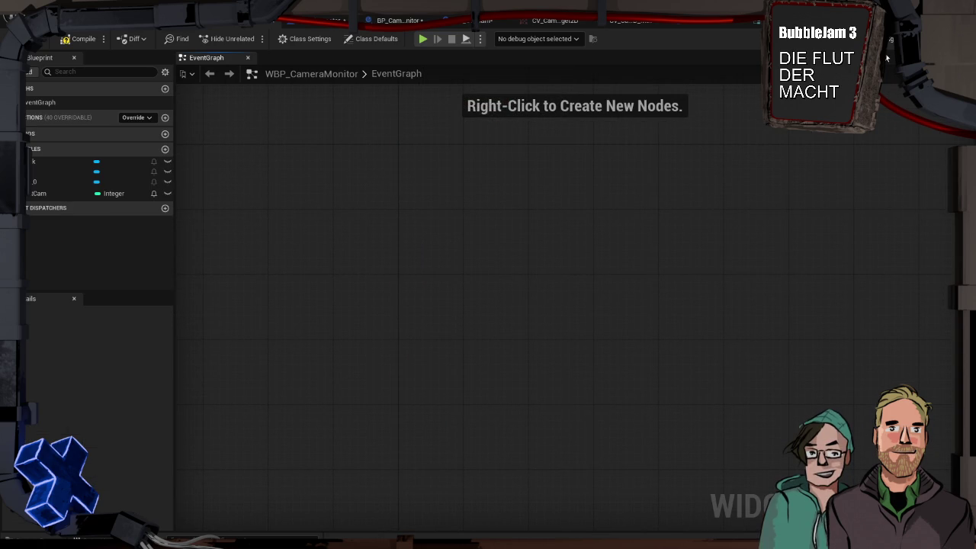
click(891, 42)
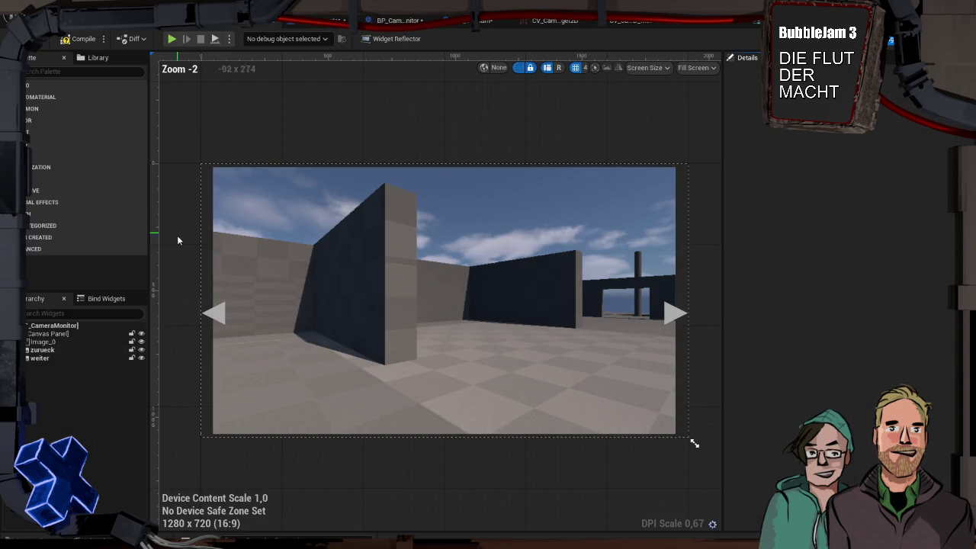
Step: Add an On Pressed event for the weiter arrow button
click(75, 350)
click(77, 357)
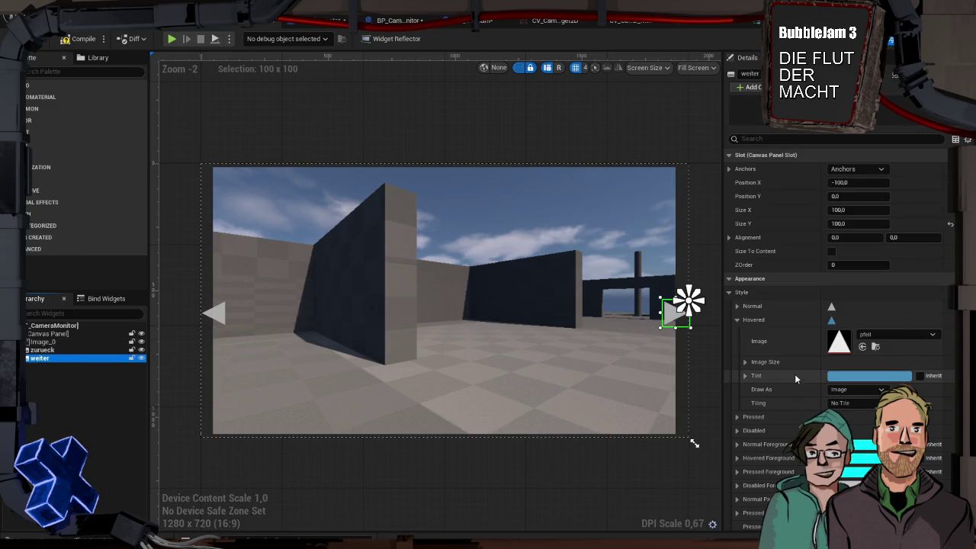
scroll(808, 343, down, 15)
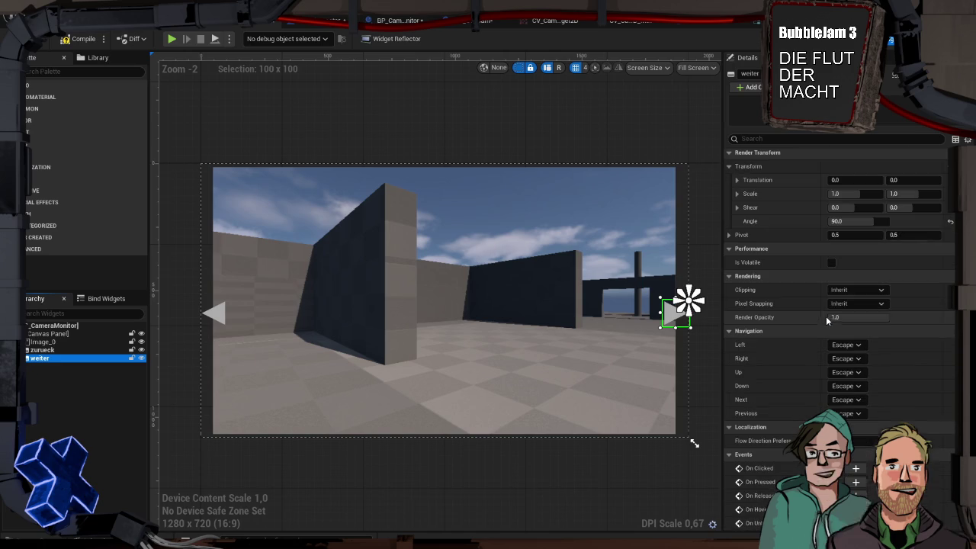
click(855, 482)
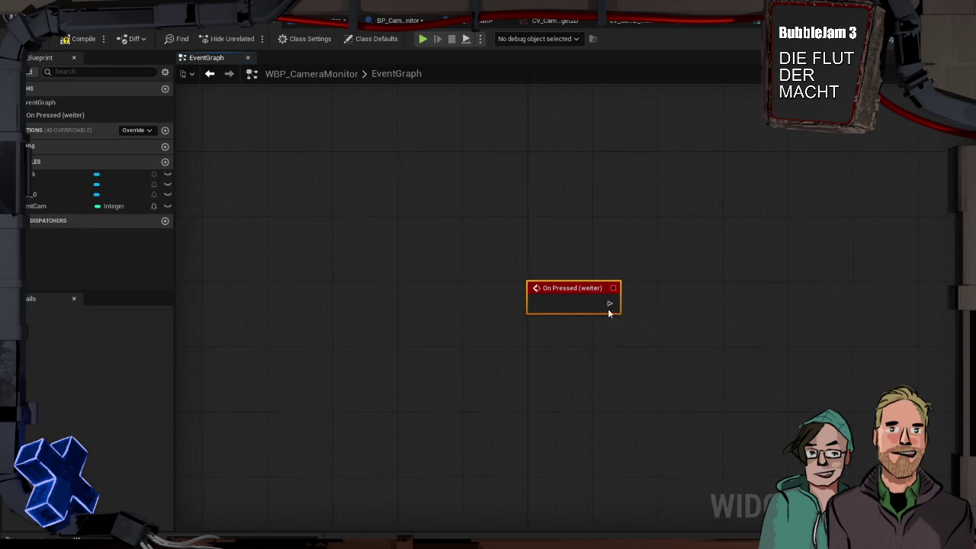
Step: Place a Current Cam getter node in the EventGraph beside the new event
mouse_move(52, 203)
mouse_down()
mouse_move(315, 197)
mouse_move(341, 205)
mouse_move(306, 182)
mouse_up()
click(336, 211)
click(296, 195)
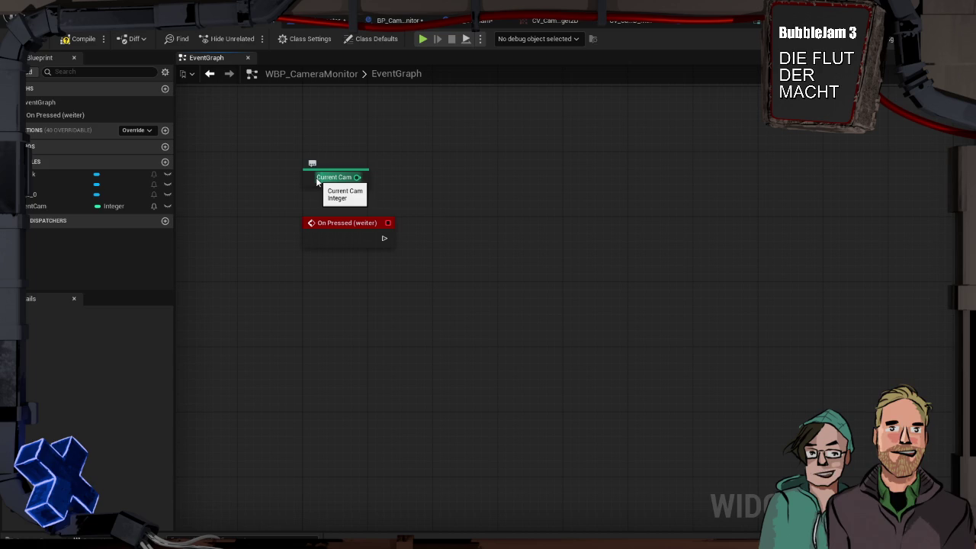
click(697, 24)
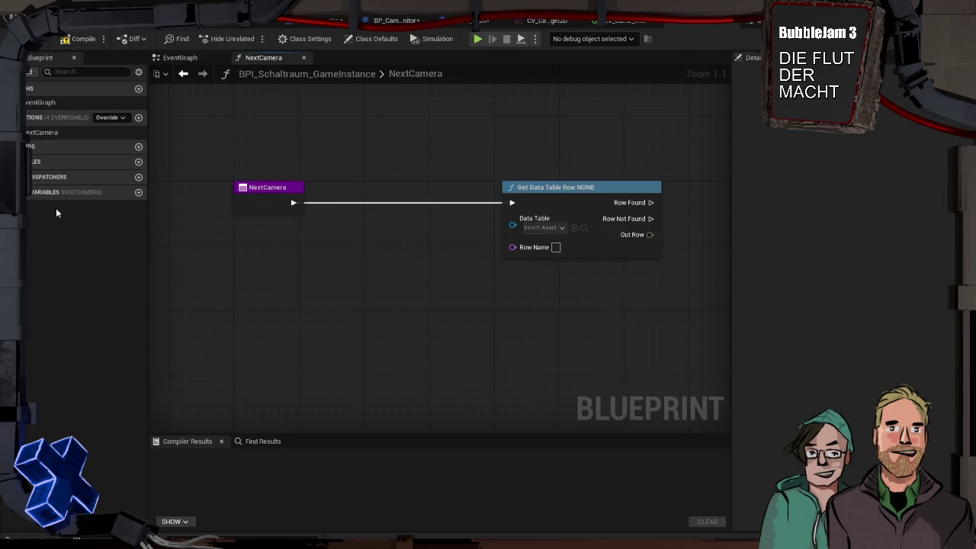
Step: Add an Integer variable named CurrentLevelNr and compile the game instance blueprint
click(139, 163)
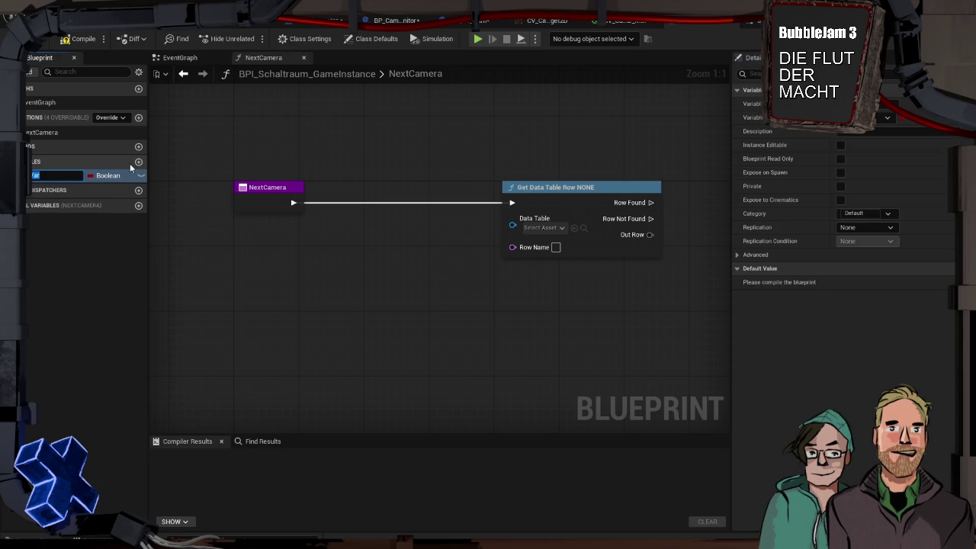
key(BackSpace)
text(CurrentLevel)
text(Nr)
key(Return)
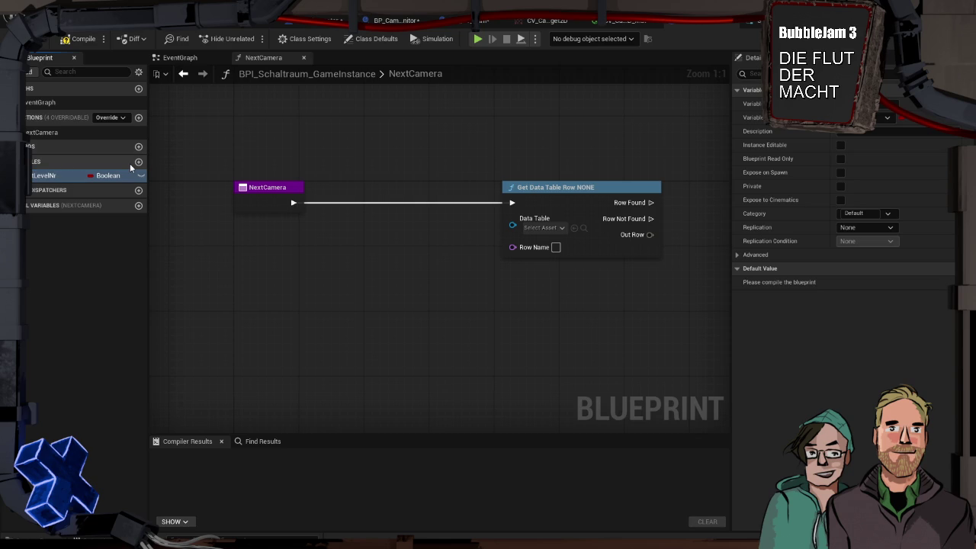
click(109, 175)
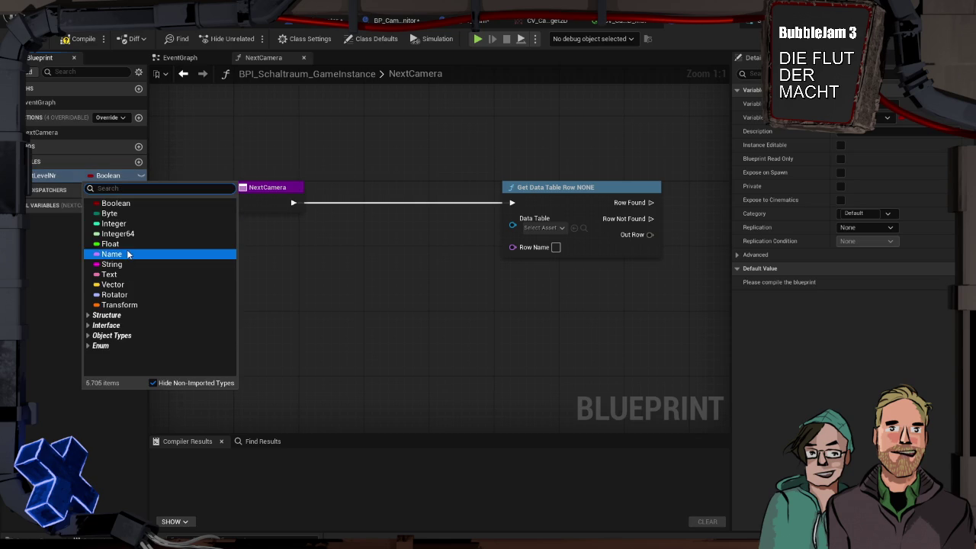
click(123, 224)
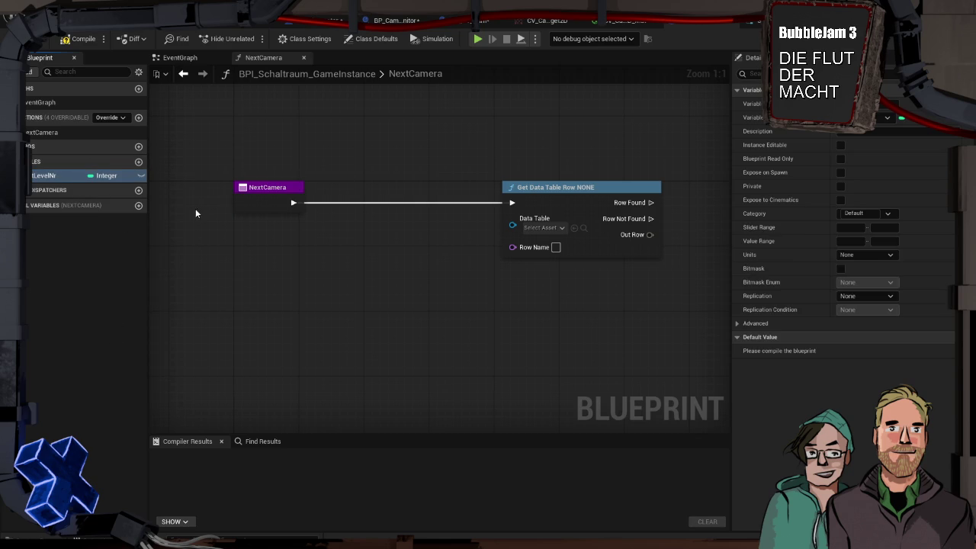
click(82, 39)
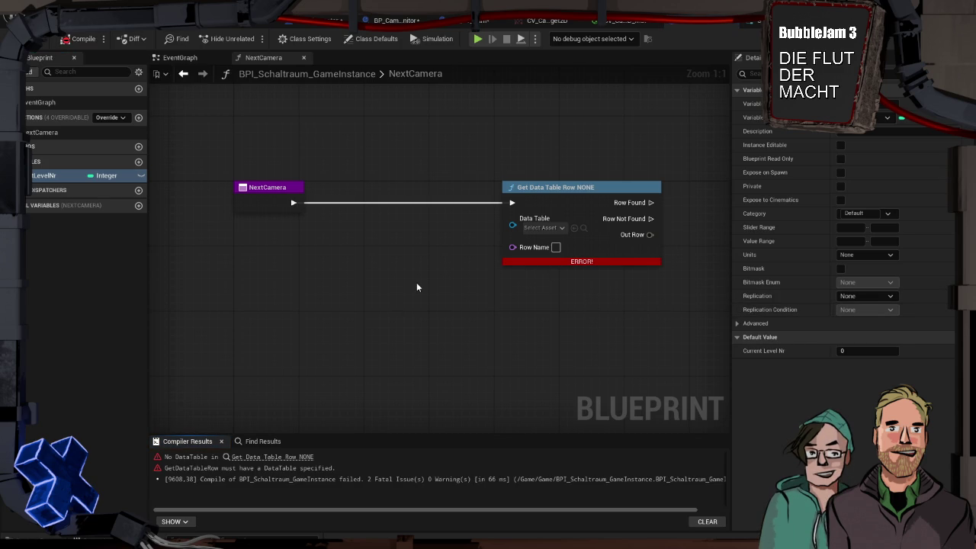
Step: Set Current Level Nr's default value to 1 and move Get Data Table Row right
click(854, 349)
text(1)
key(Return)
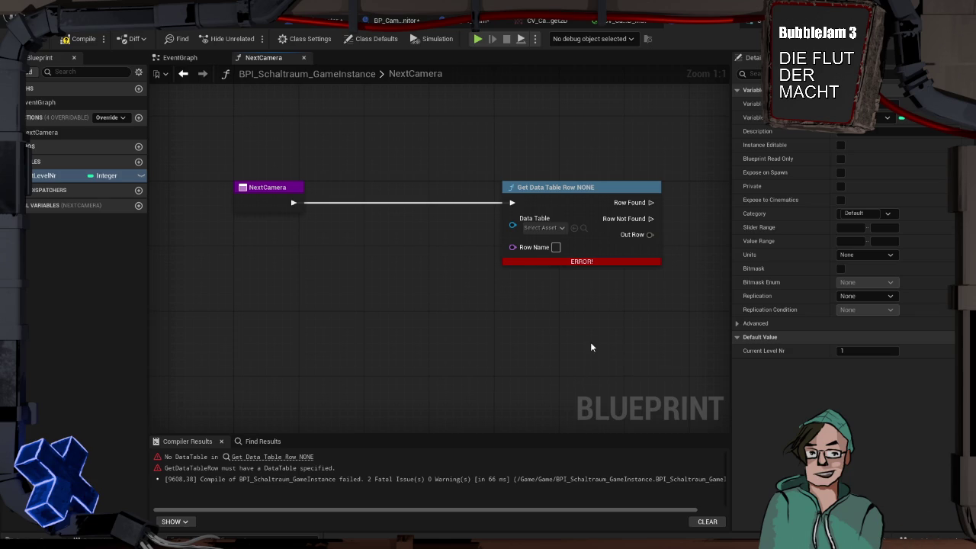
drag(568, 192, 666, 193)
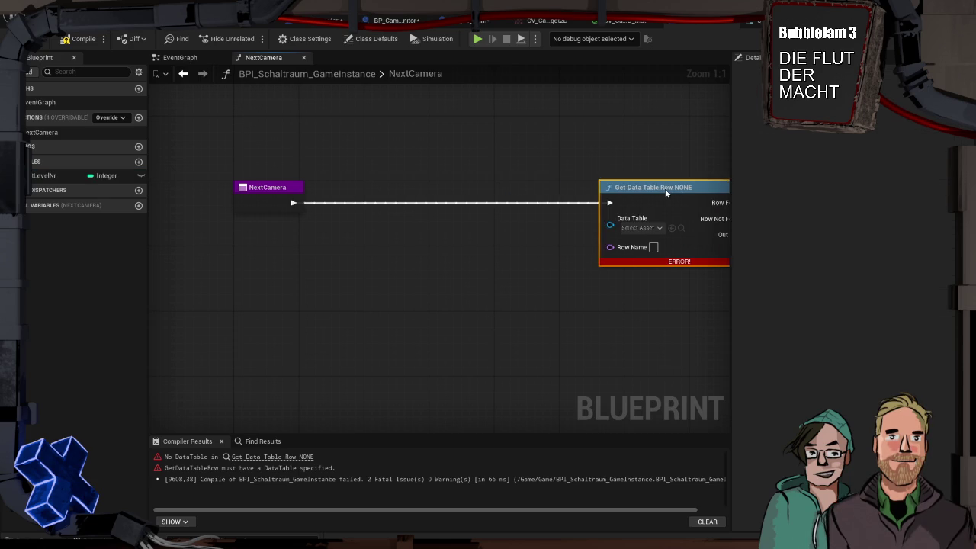
Step: Find the camera data table asset and name it CV_CAM_Level_0
click(643, 228)
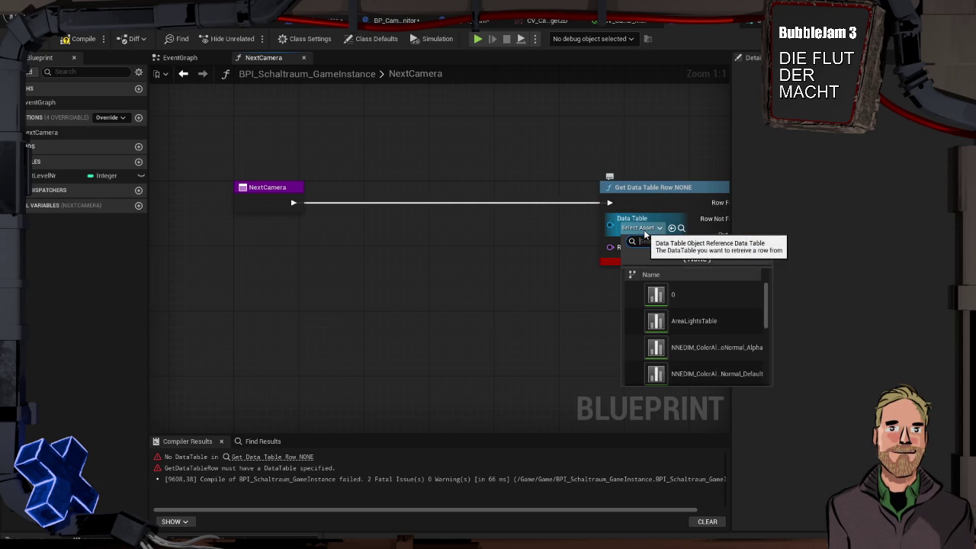
click(645, 229)
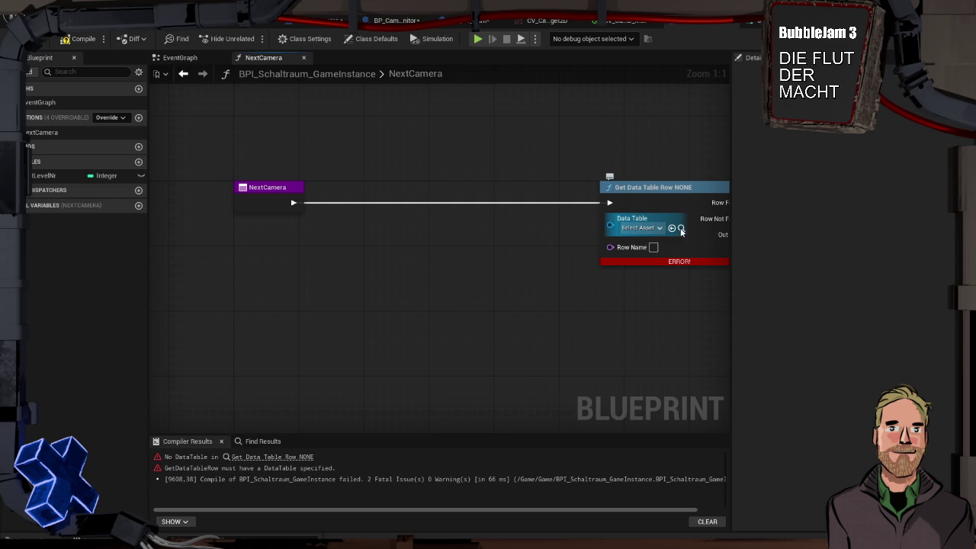
key(ctrl+space)
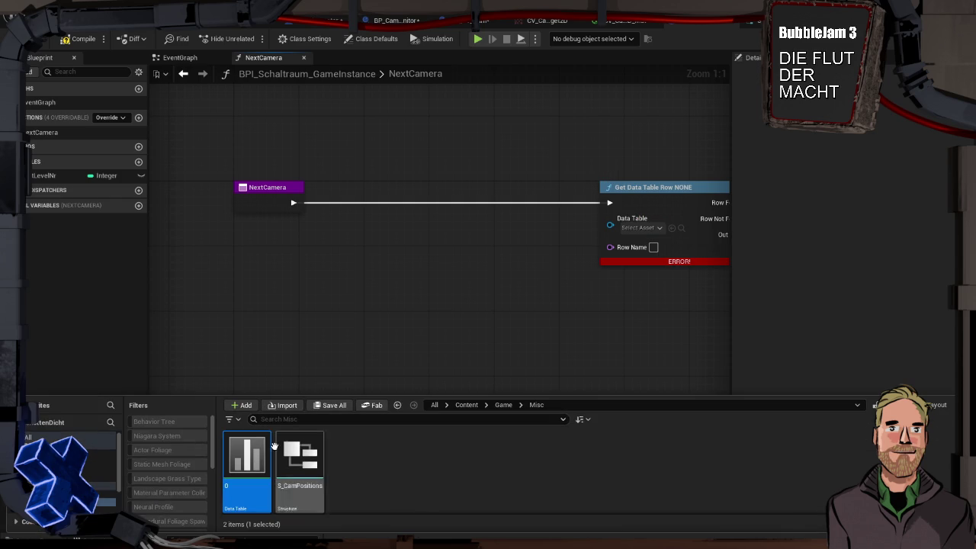
text(D)
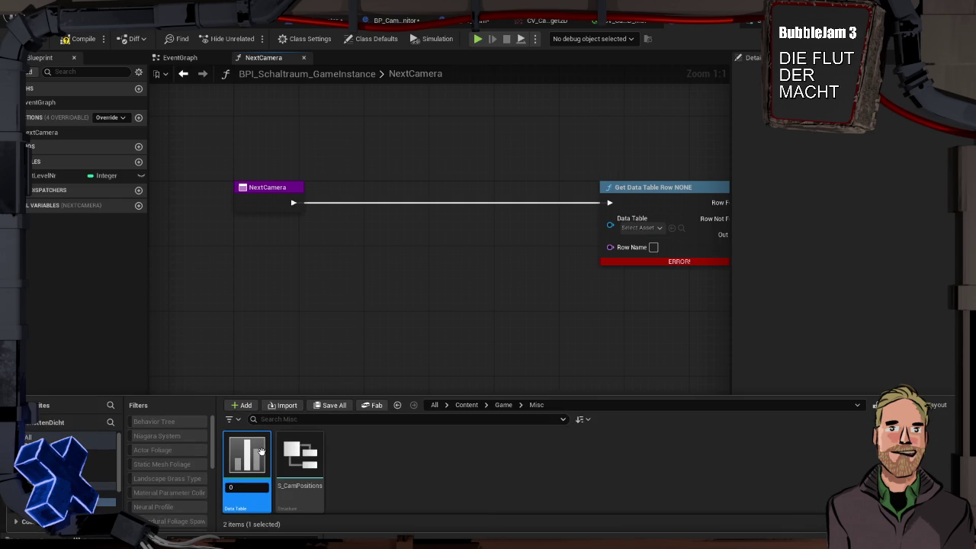
text(V_CAM)
text(_Level)
text(_0)
key(Return)
key(F2)
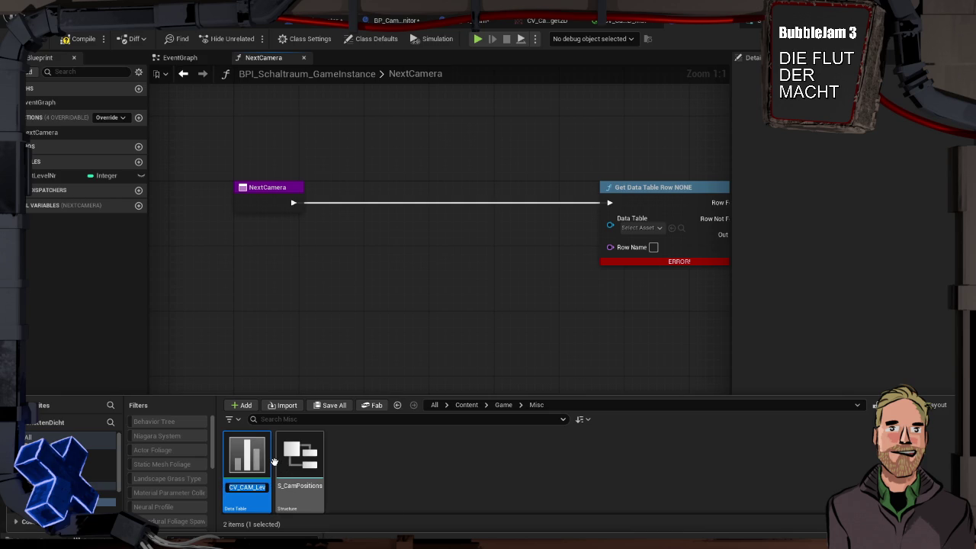
Step: Compile NextCamera to see the missing-table errors, cancelling a node search from Data Table
click(337, 292)
key(F7)
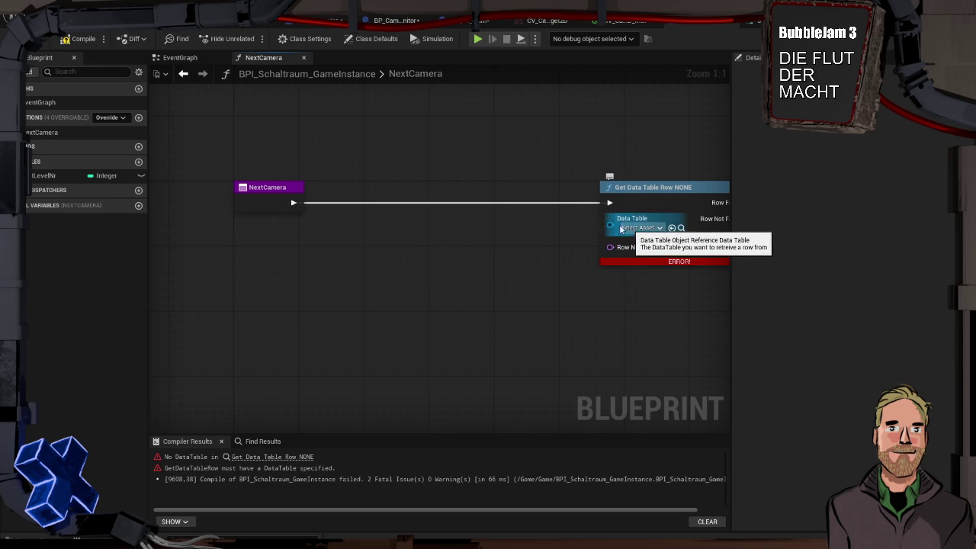
drag(610, 224, 551, 226)
text(string)
key(Escape)
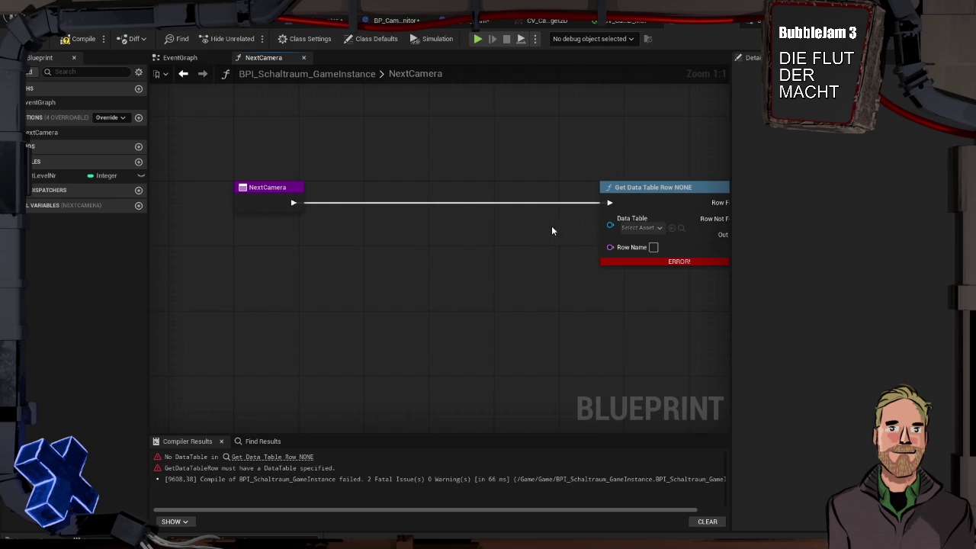
right_click(375, 248)
text(data table)
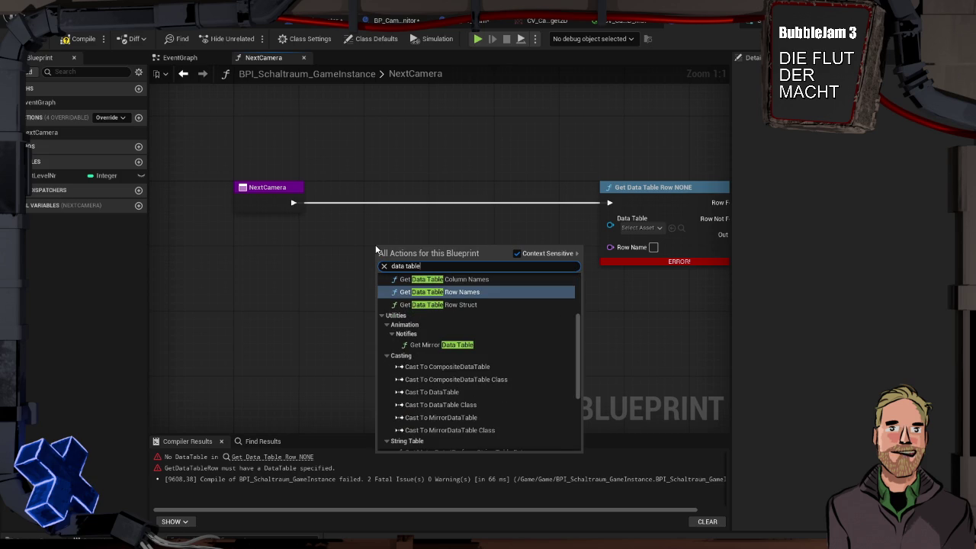
scroll(439, 311, up, 3)
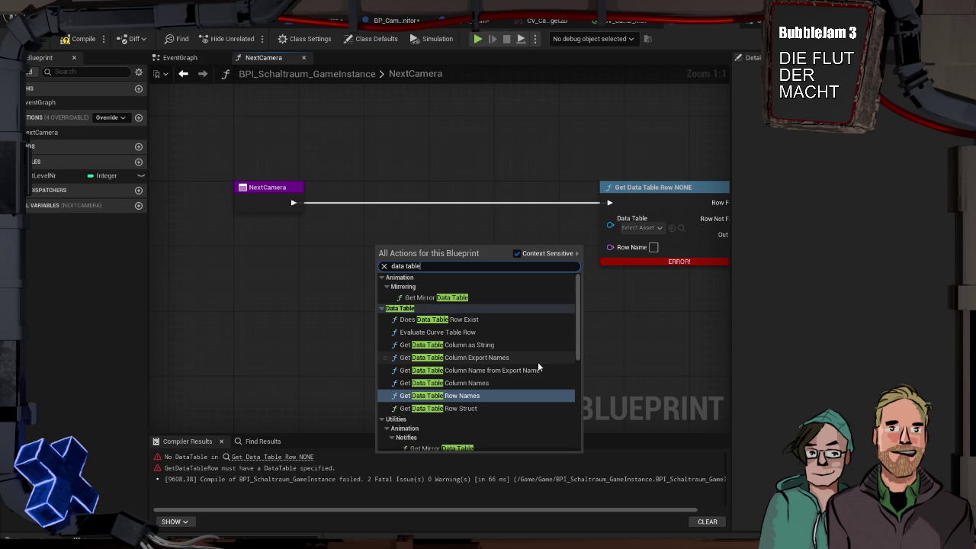
scroll(538, 363, down, 7)
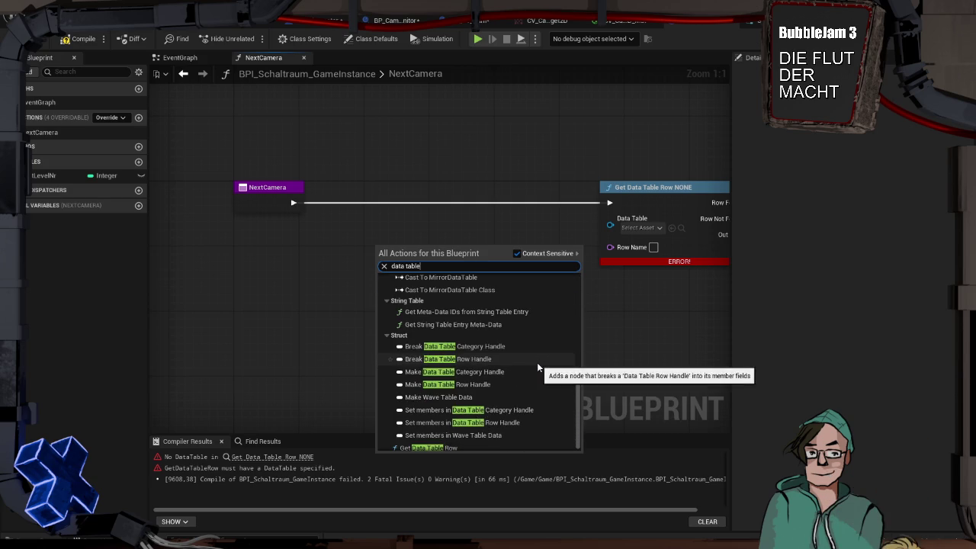
scroll(512, 439, down, 1)
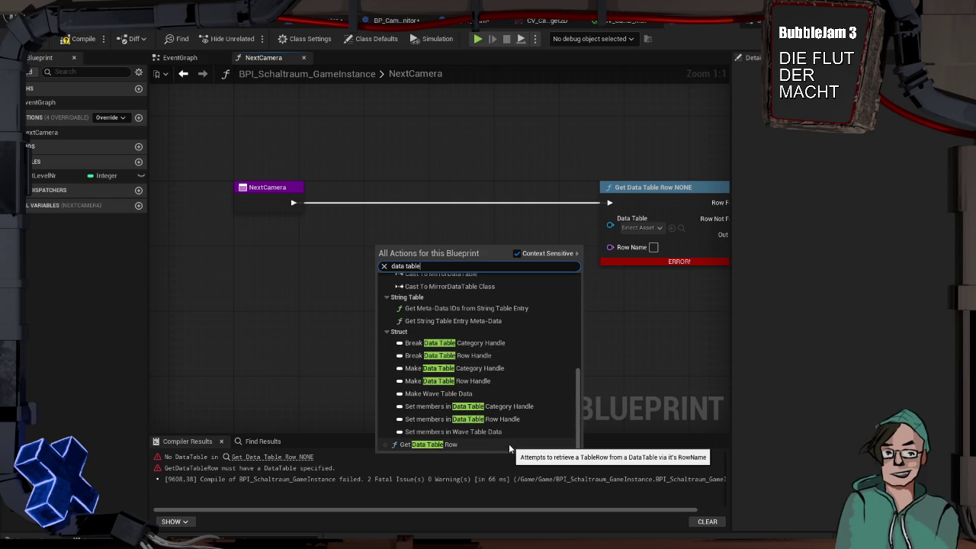
click(520, 149)
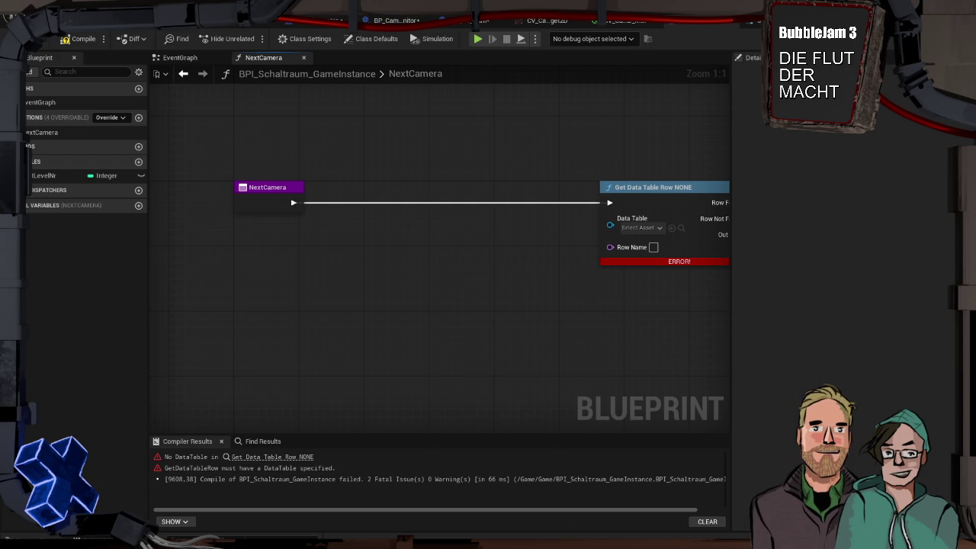
key(ctrl+space)
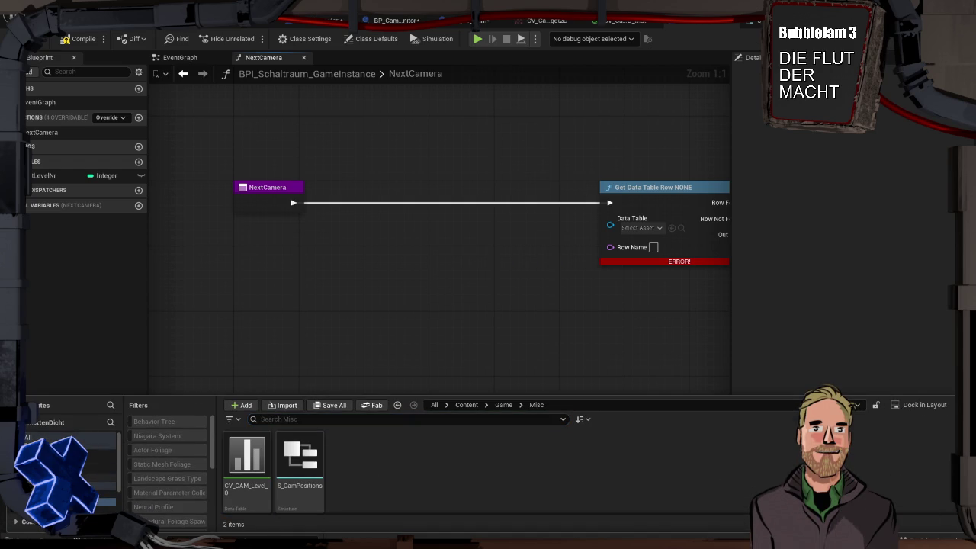
Step: Scroll through the Misc folder assets and recompile NextCamera, which reports 2 fatal issues
scroll(69, 472, down, 3)
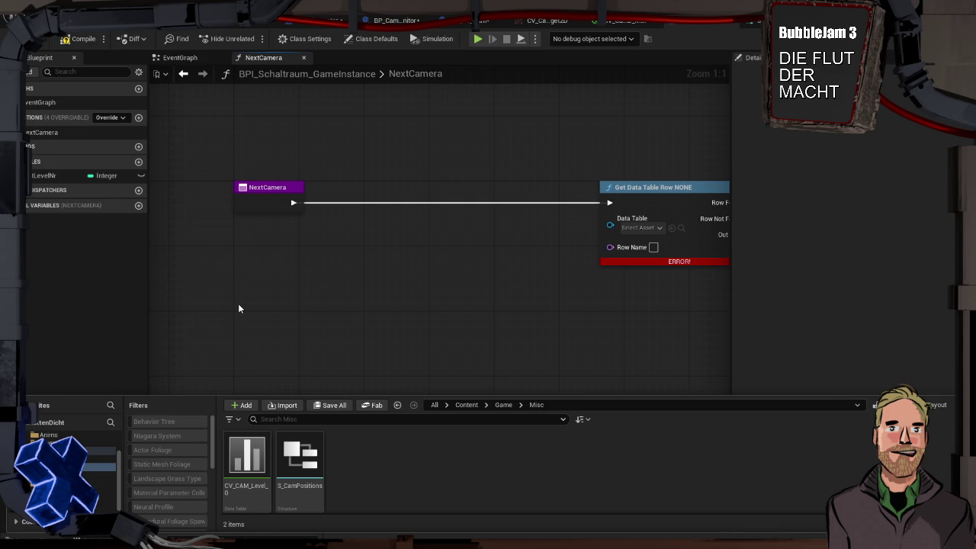
key(F7)
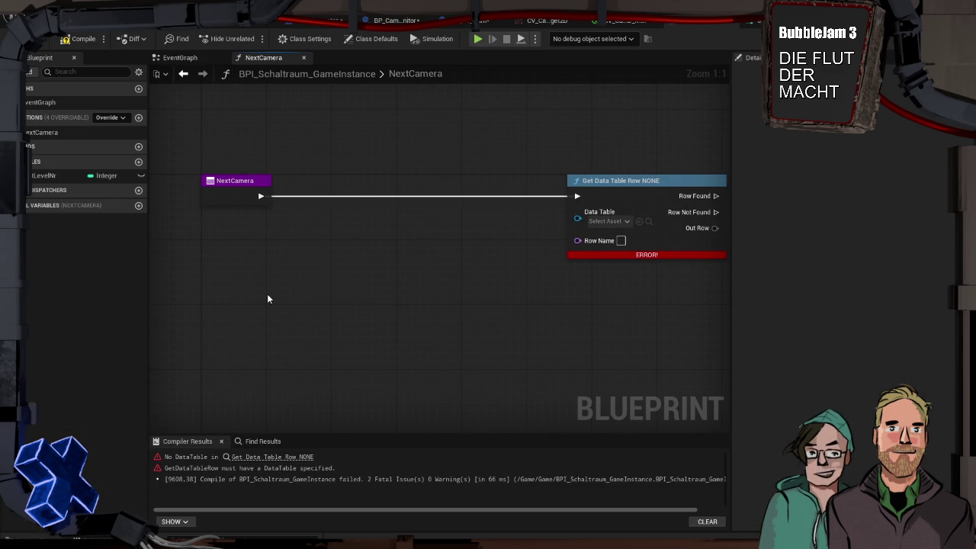
scroll(267, 298, down, 1)
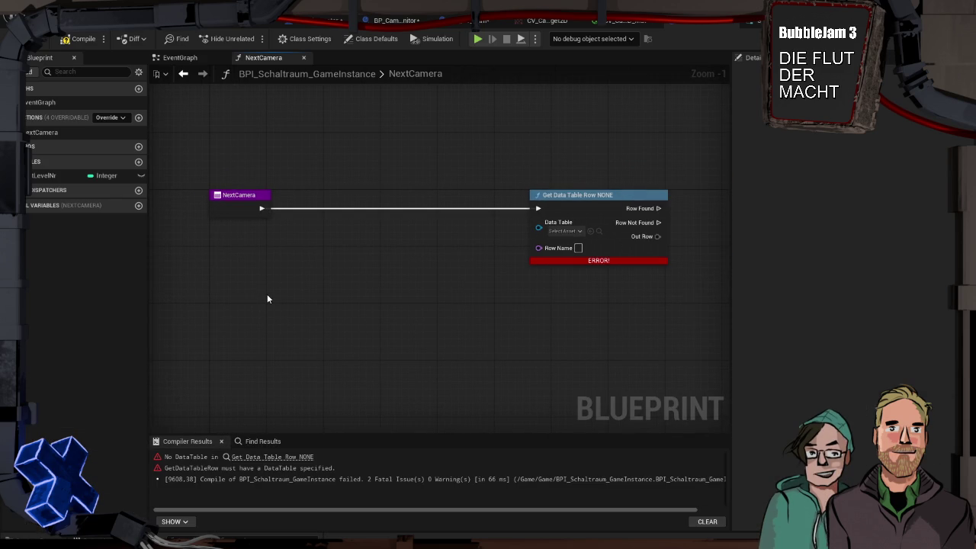
mouse_move(267, 299)
mouse_down()
mouse_move(286, 303)
mouse_move(267, 303)
mouse_up()
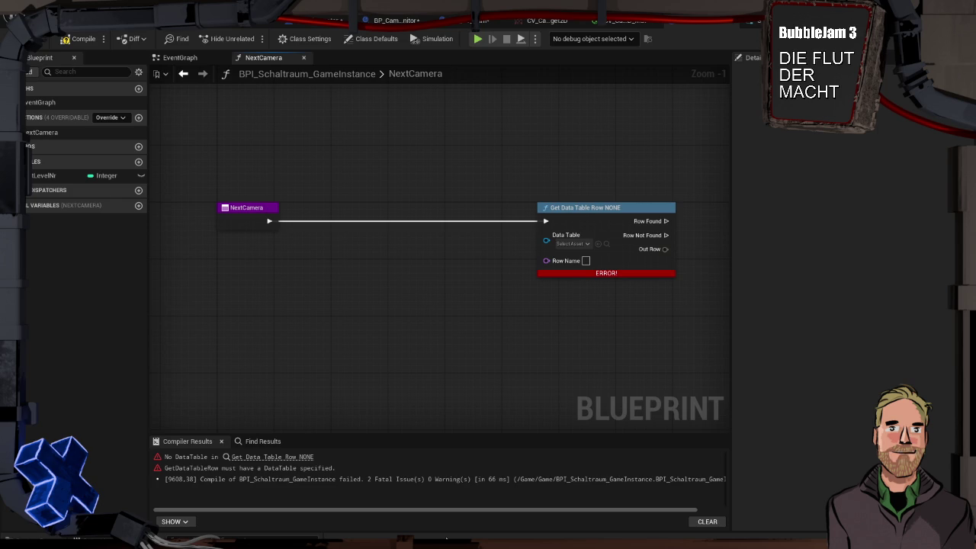
key(ctrl+space)
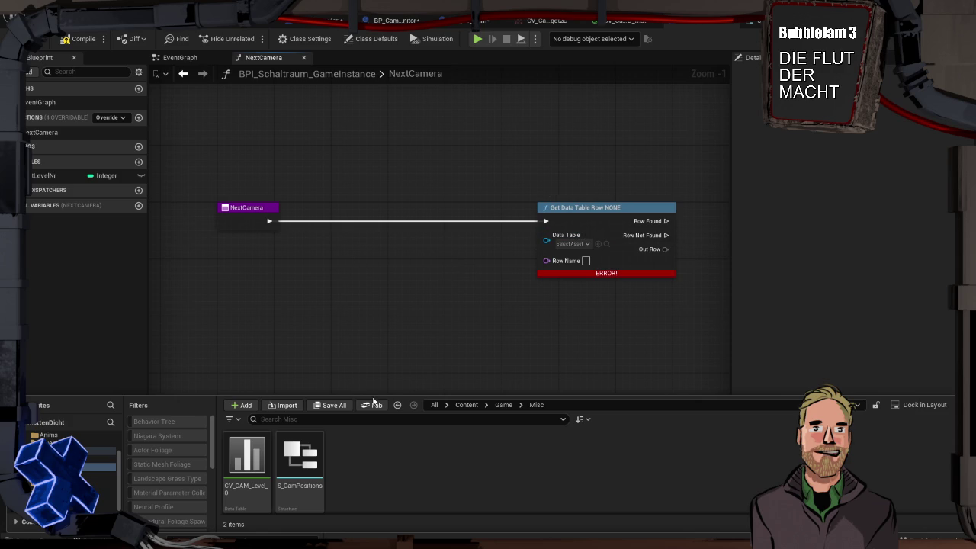
Step: Create a Structure asset named S_LevelNrToDB in the Misc folder and open it
right_click(356, 473)
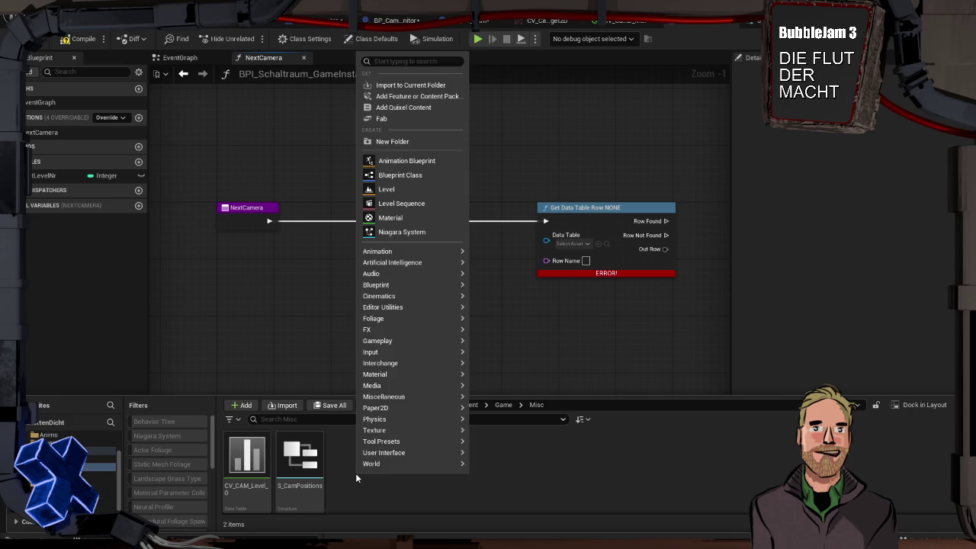
mouse_move(365, 463)
text(str)
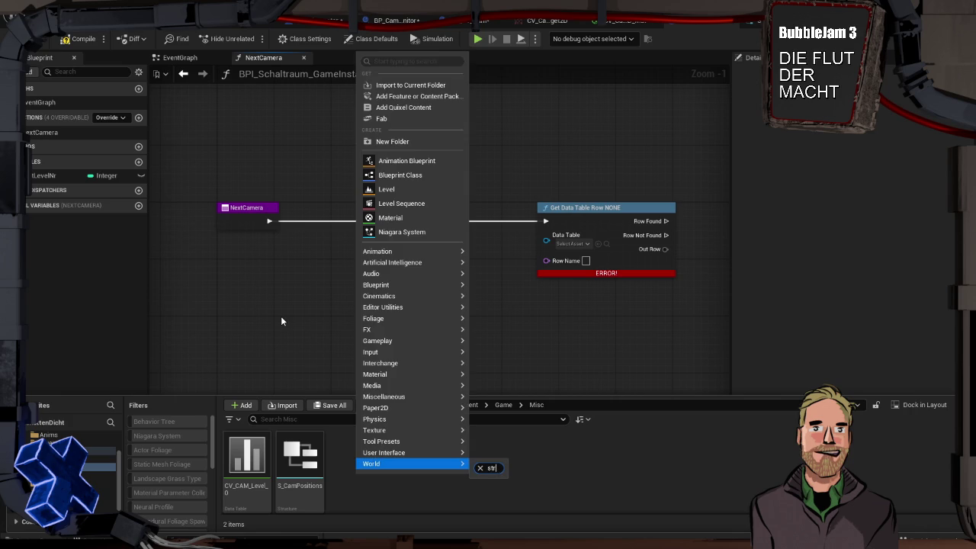
click(417, 62)
text(struct)
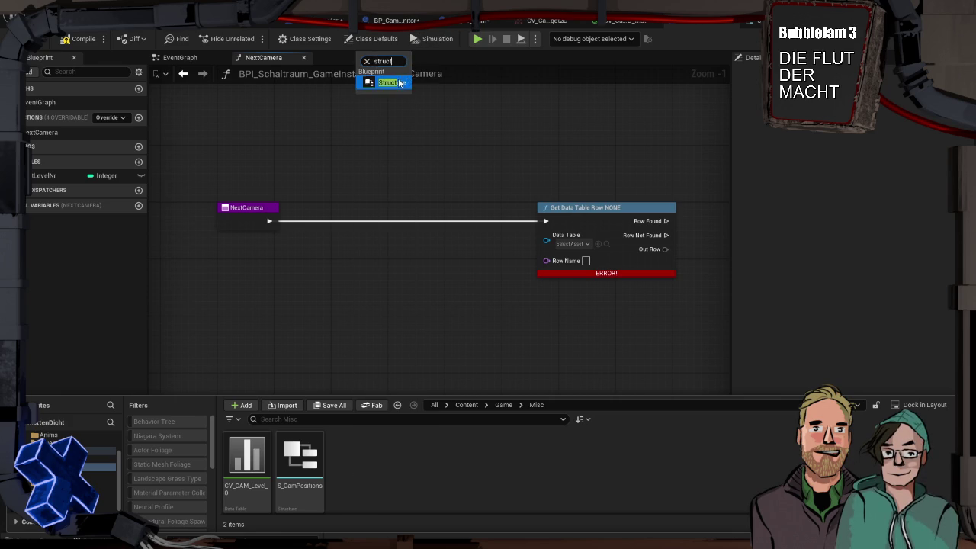
key(Return)
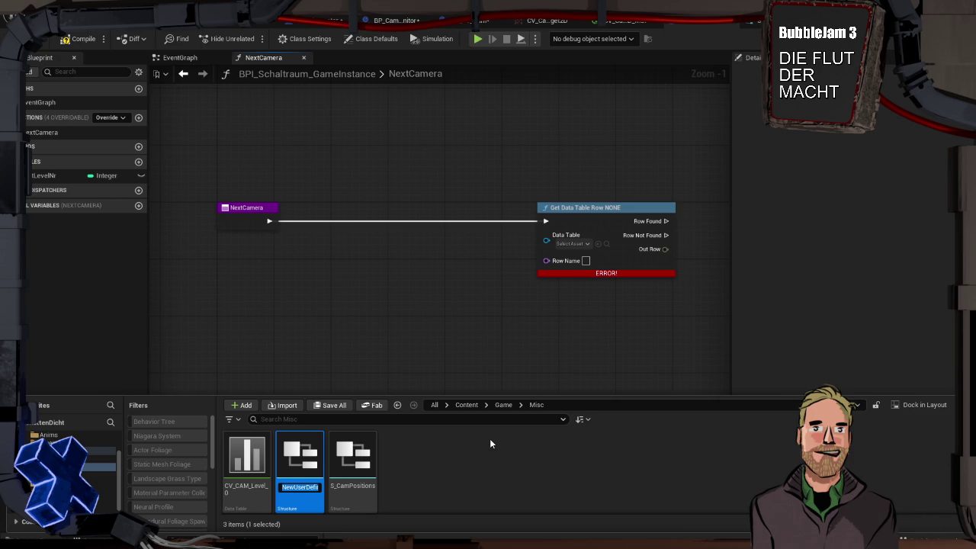
text(S_L)
text(evel)
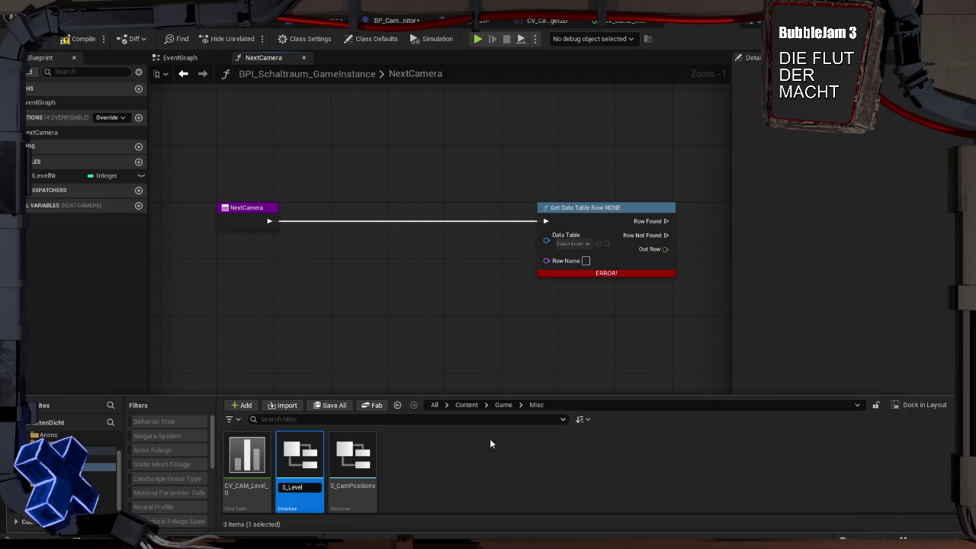
text(NrT)
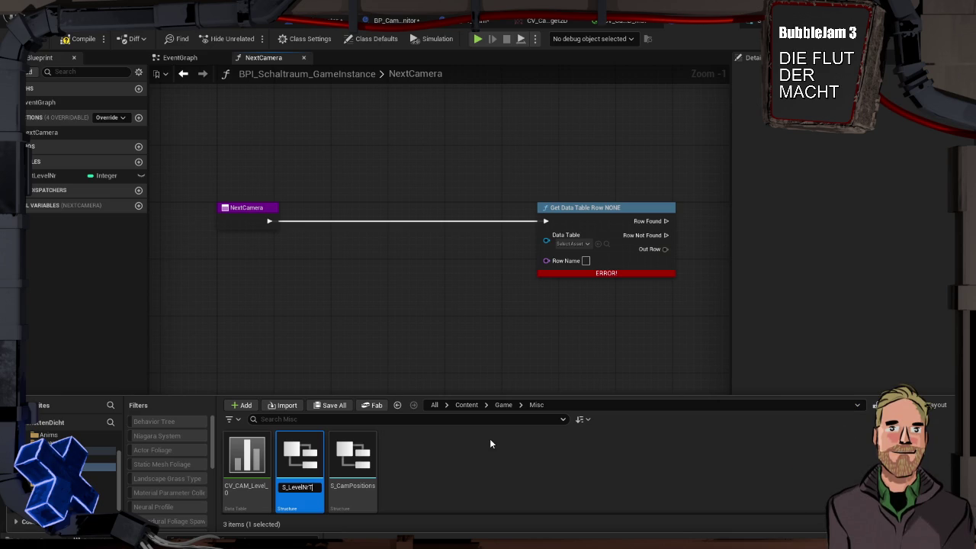
text(oDB)
key(Return)
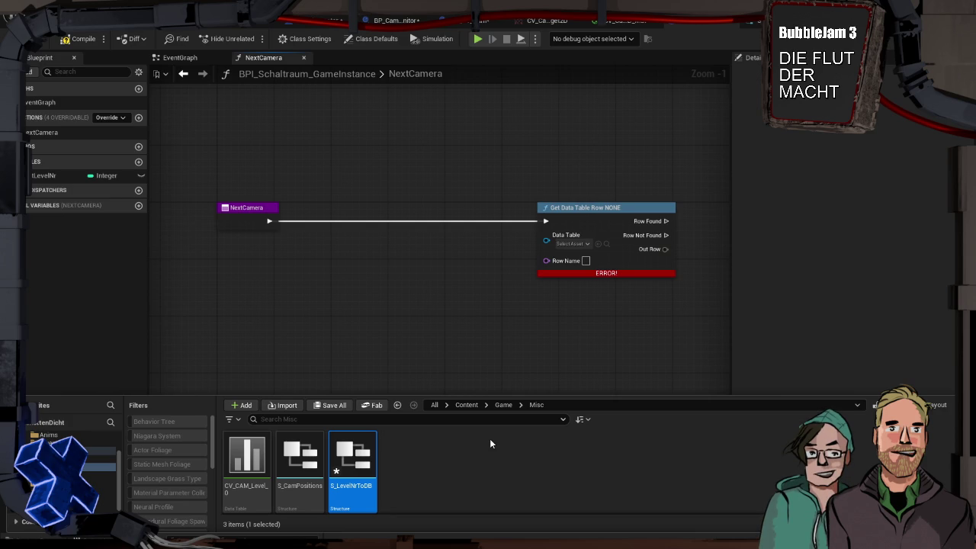
double_click(352, 458)
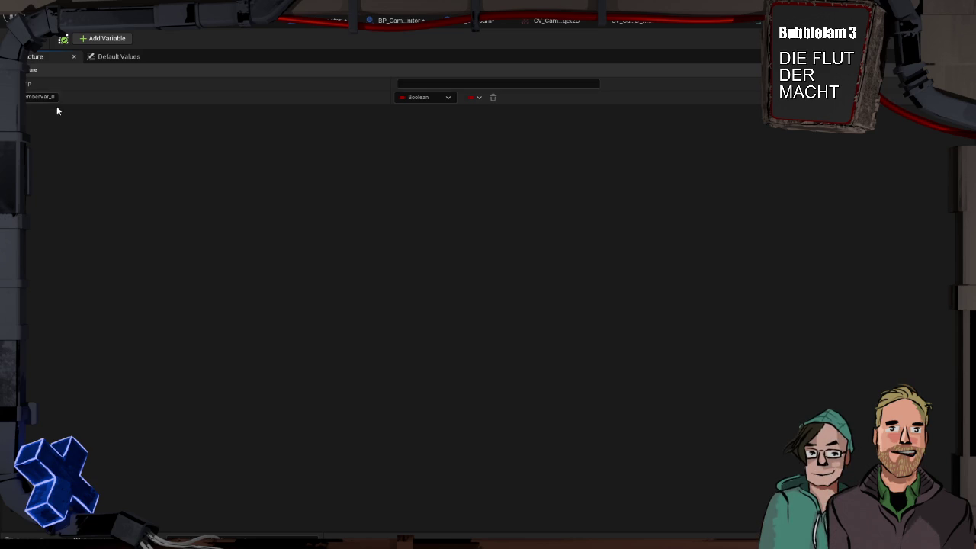
Step: Change the structure member's type to a Data Table object reference
click(432, 96)
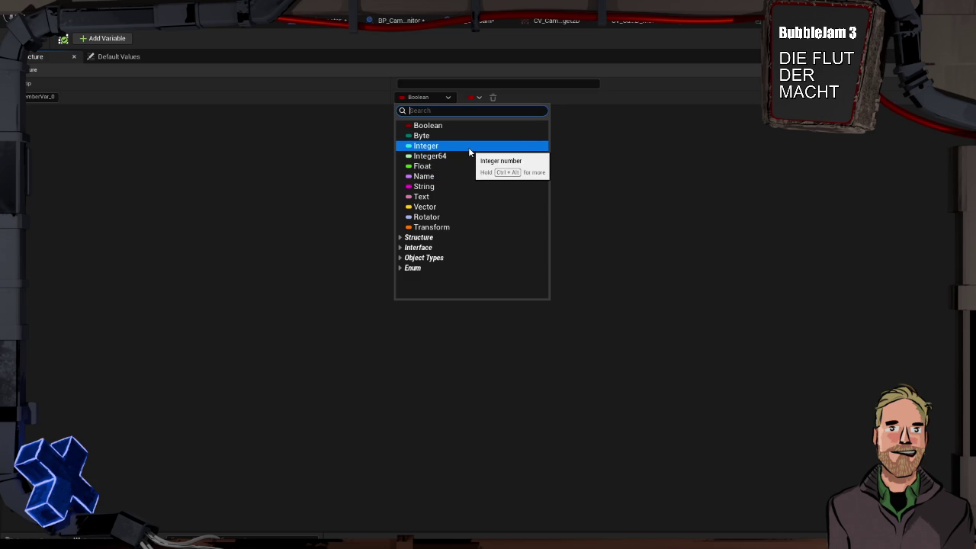
click(469, 148)
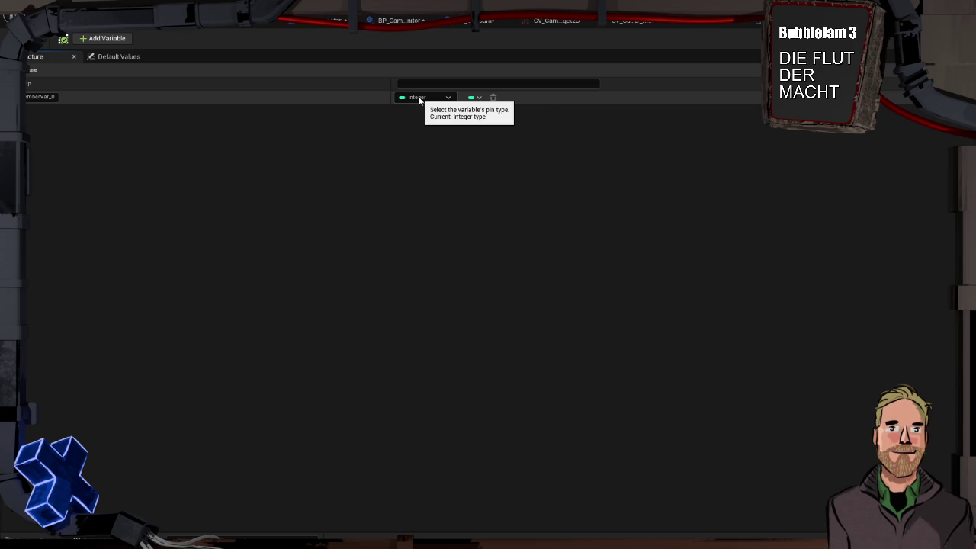
click(419, 100)
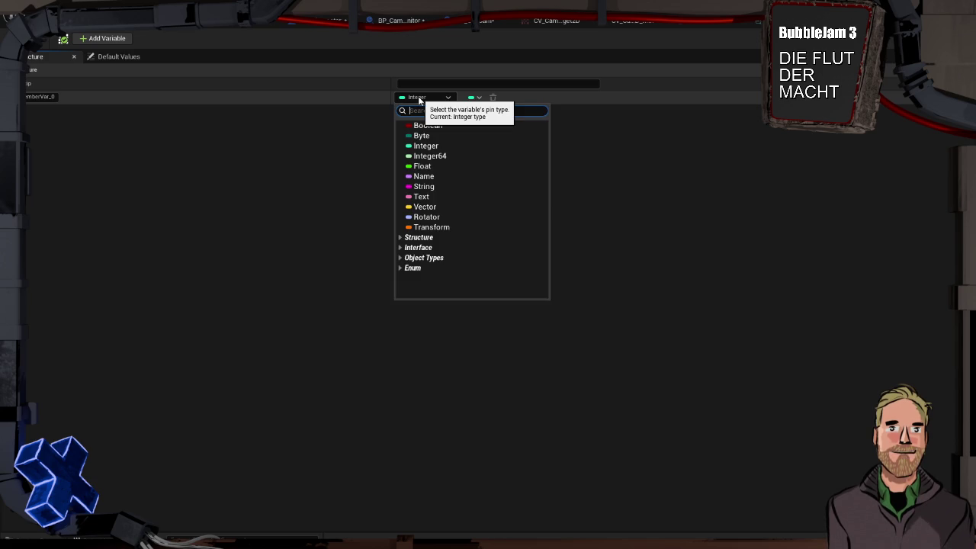
text(da)
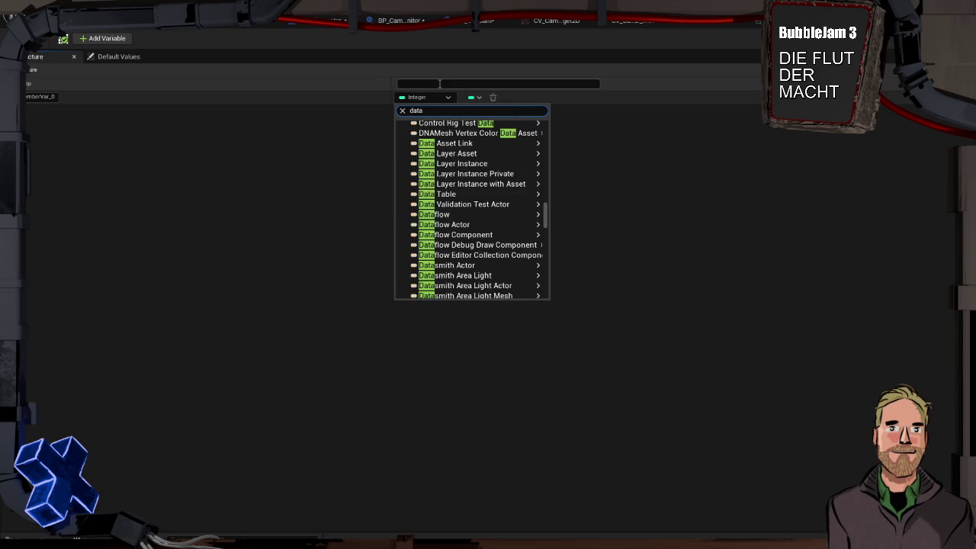
text(ta)
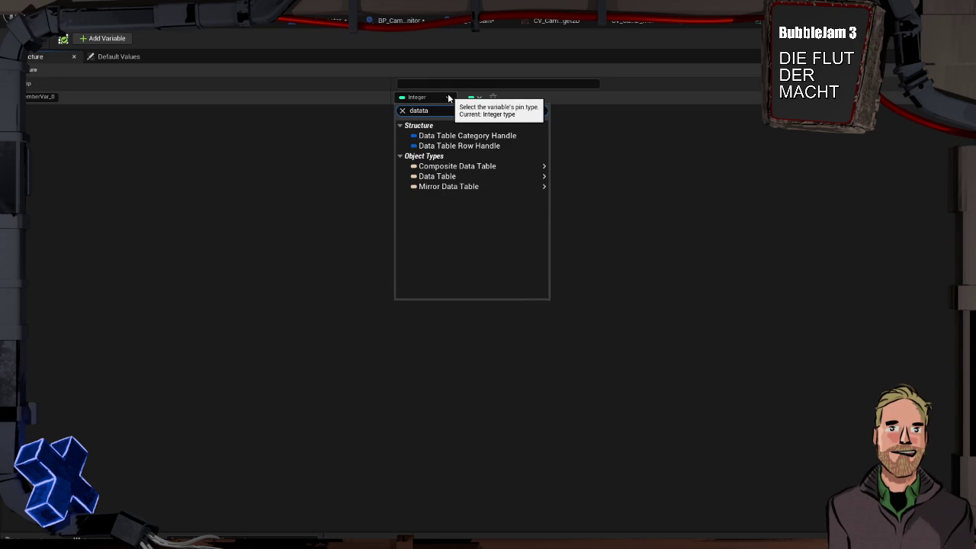
mouse_move(470, 177)
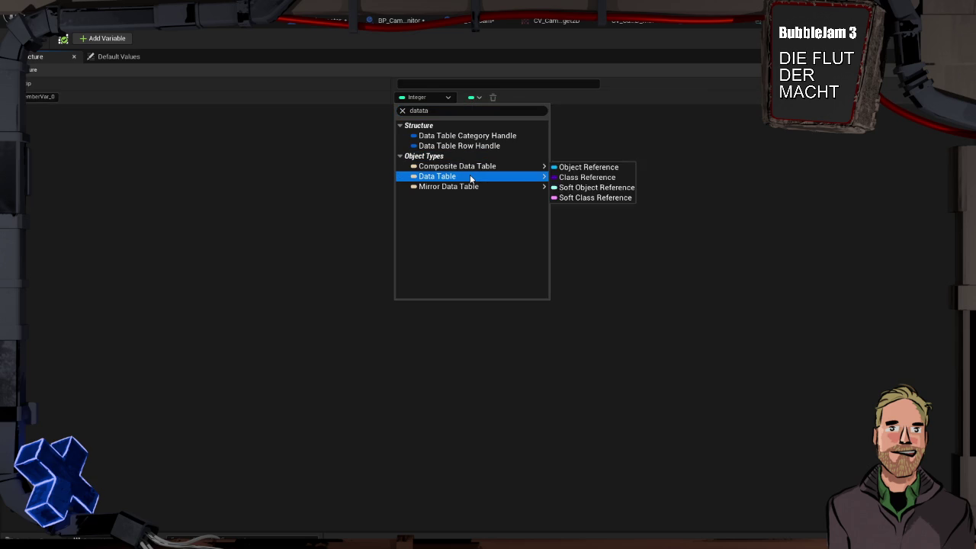
click(555, 177)
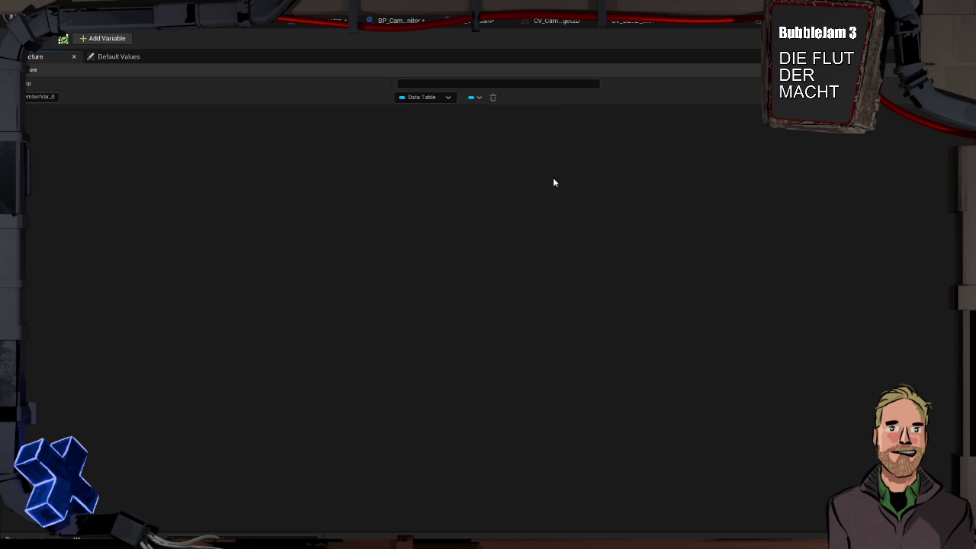
Step: Rename the structure member to DataTable
double_click(35, 96)
key(BackSpace)
text(DataTable)
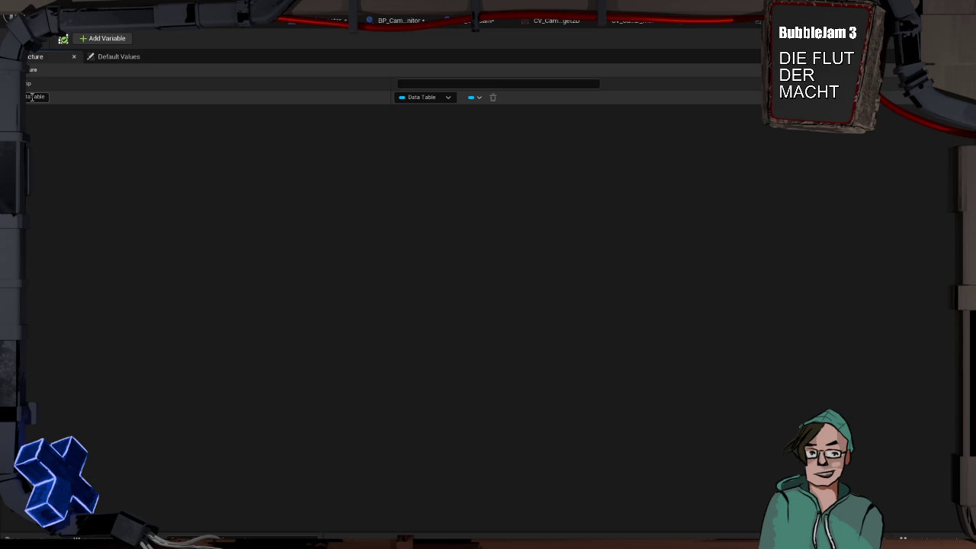
key(Return)
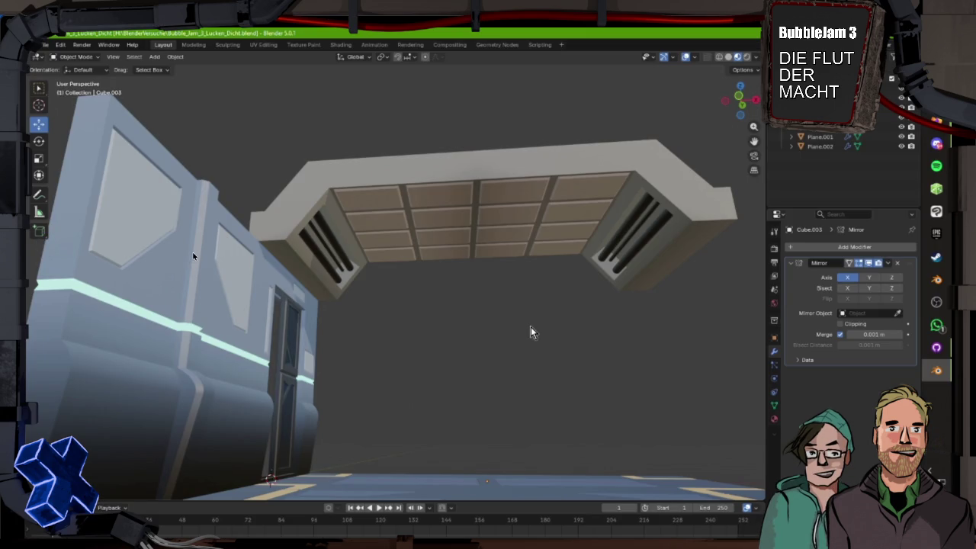
Step: Orbit around the wall and ceiling and select the ceiling piece Cube.004
scroll(533, 326, down, 2)
mouse_move(558, 332)
mouse_down()
mouse_move(527, 344)
mouse_move(442, 333)
mouse_move(542, 340)
mouse_up()
mouse_move(503, 311)
mouse_down()
mouse_move(471, 312)
mouse_move(465, 328)
mouse_up()
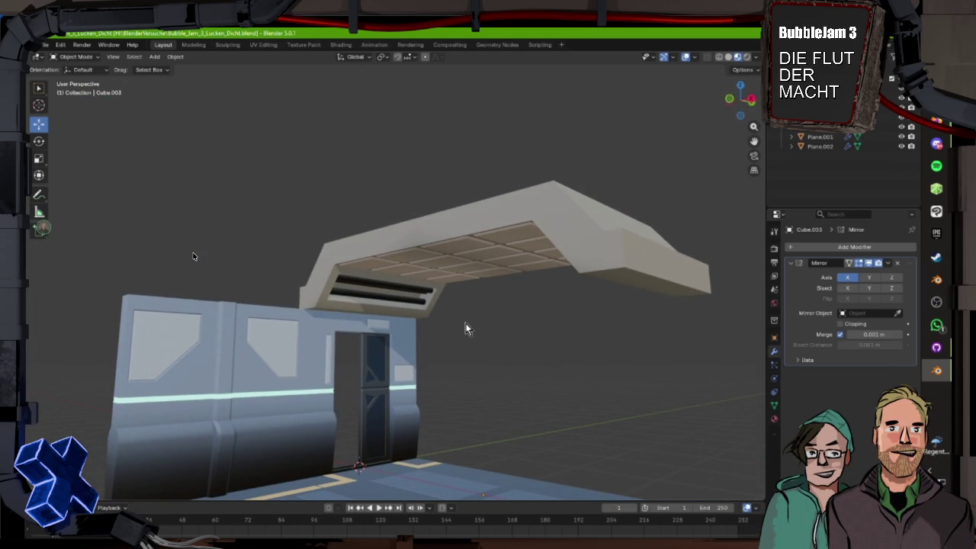
mouse_move(424, 341)
mouse_down()
mouse_move(397, 282)
mouse_move(445, 263)
mouse_up()
click(397, 281)
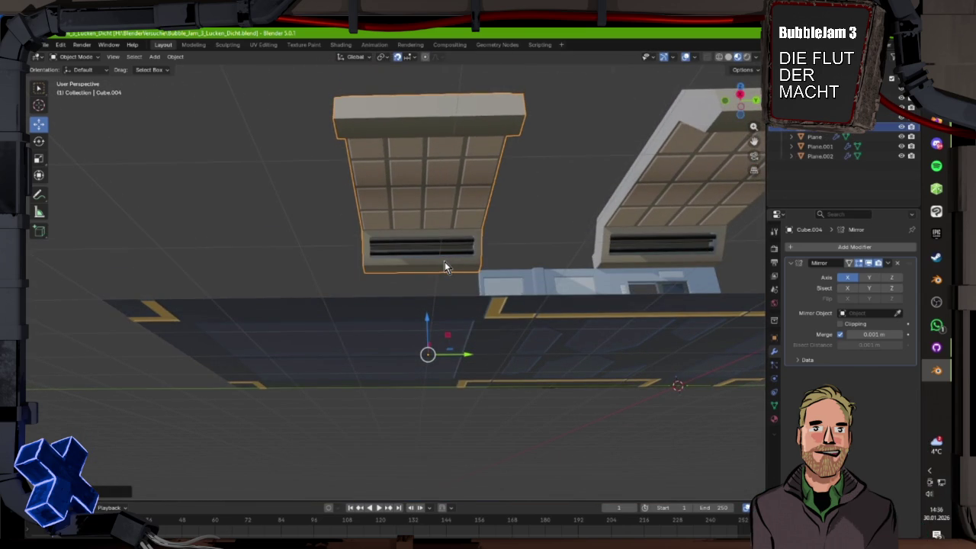
mouse_move(429, 269)
mouse_down()
mouse_move(440, 284)
mouse_move(429, 285)
mouse_move(506, 283)
mouse_move(491, 276)
mouse_move(418, 312)
mouse_move(436, 274)
mouse_move(496, 300)
mouse_move(419, 300)
mouse_up()
Step: Duplicate the ceiling piece, rotate the copy around the vertical axis, then delete it again
key(shift+d)
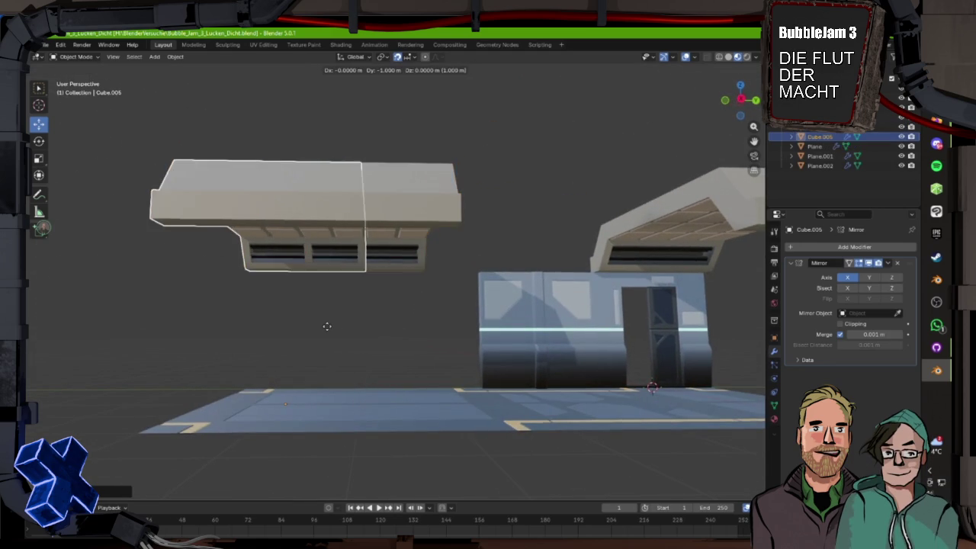
click(39, 142)
drag(247, 314, 419, 385)
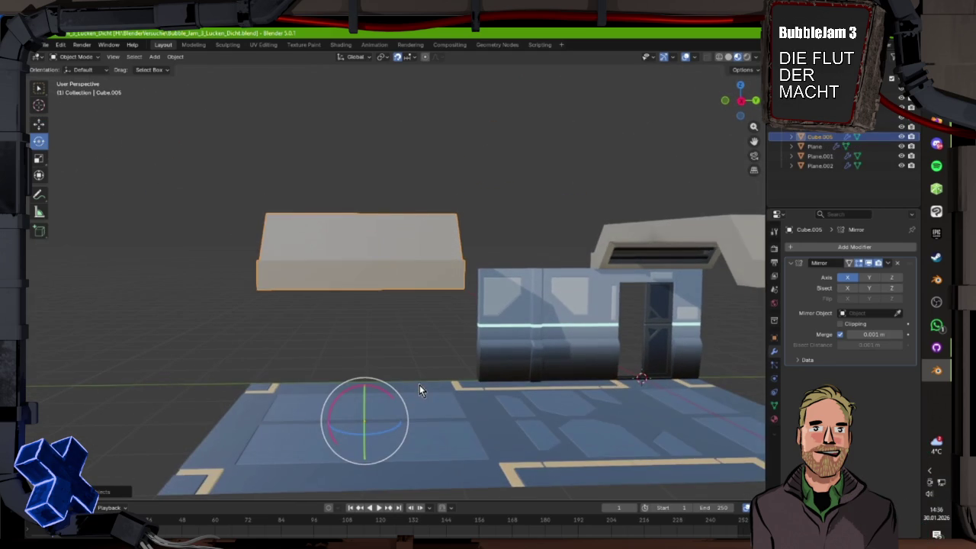
mouse_move(395, 435)
mouse_down()
mouse_move(373, 448)
mouse_move(447, 353)
mouse_move(464, 348)
mouse_move(444, 331)
mouse_move(477, 356)
mouse_move(441, 356)
mouse_move(440, 370)
mouse_move(443, 350)
mouse_move(385, 241)
mouse_move(401, 259)
mouse_move(367, 280)
mouse_move(386, 251)
mouse_move(403, 275)
mouse_up()
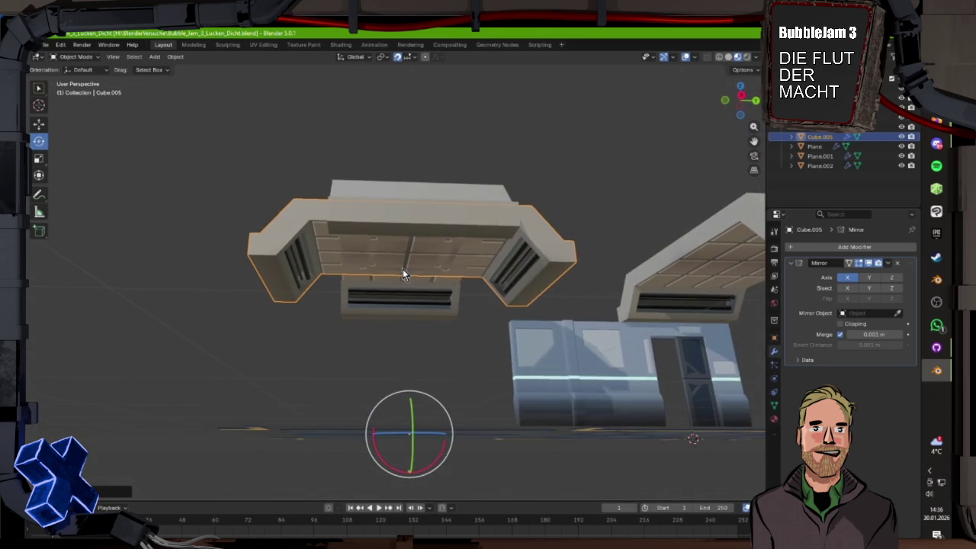
shift+click(373, 209)
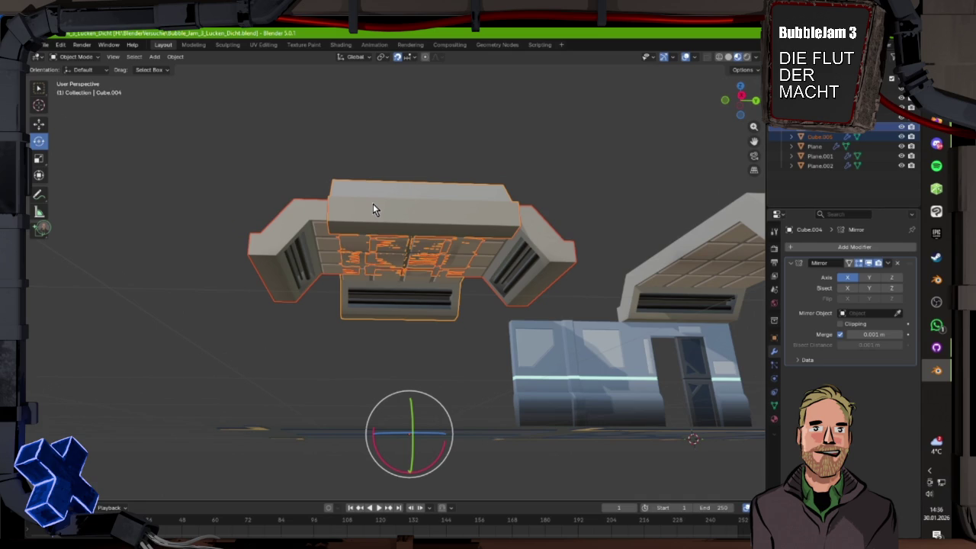
mouse_move(373, 207)
mouse_down()
mouse_move(349, 344)
mouse_move(333, 347)
mouse_up()
key(ctrl+j)
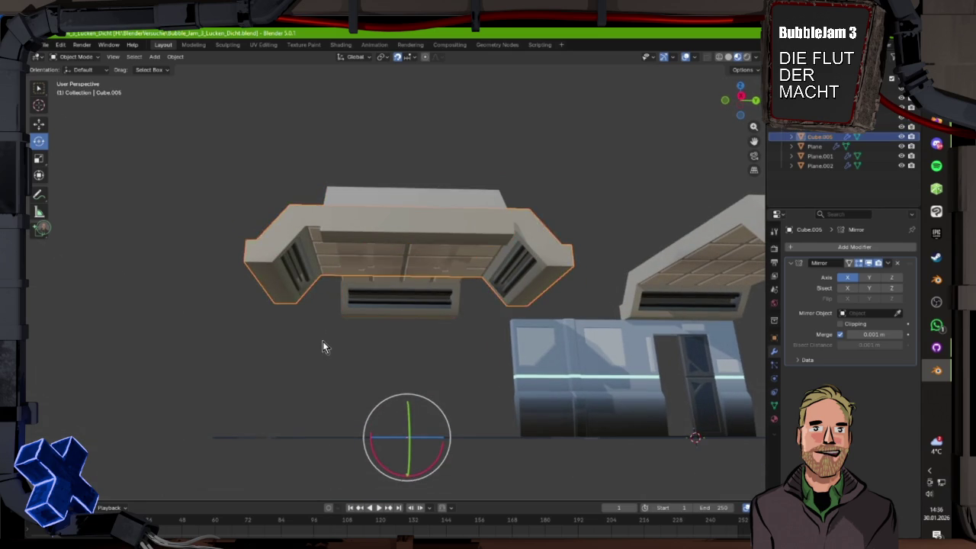
Step: Move the view toward the building and select the right-hand door section
scroll(322, 341, left, 5)
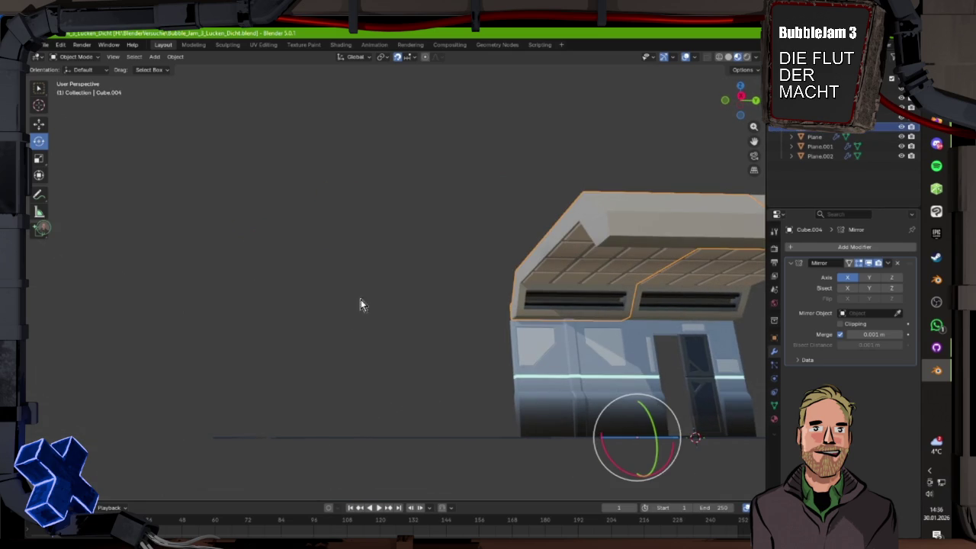
mouse_move(399, 240)
mouse_down()
mouse_move(598, 360)
mouse_move(430, 344)
mouse_move(500, 350)
mouse_move(415, 350)
mouse_move(408, 357)
mouse_move(424, 364)
mouse_move(370, 363)
mouse_move(459, 336)
mouse_up()
click(610, 324)
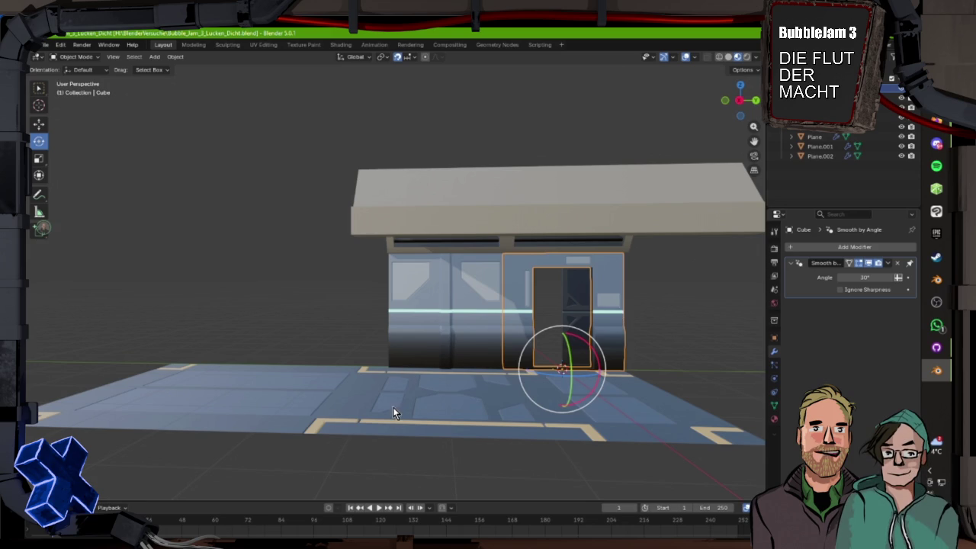
Step: Duplicate the door section, slide the copy beside the building, and select Cube.005
drag(413, 377, 411, 373)
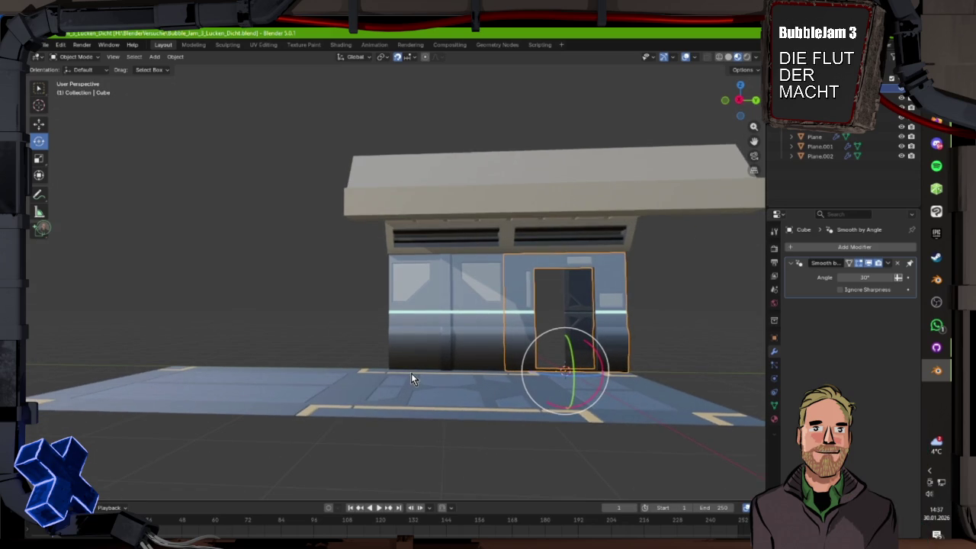
click(556, 317)
mouse_move(556, 317)
mouse_down()
mouse_move(470, 374)
mouse_move(438, 373)
mouse_up()
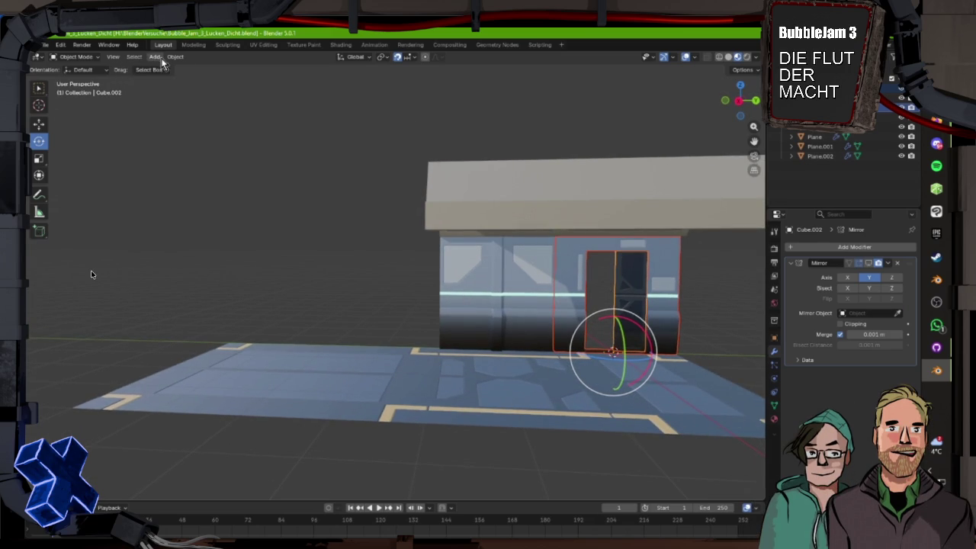
key(shift+d)
key(Escape)
click(39, 123)
drag(654, 354, 359, 351)
scroll(416, 352, up, 3)
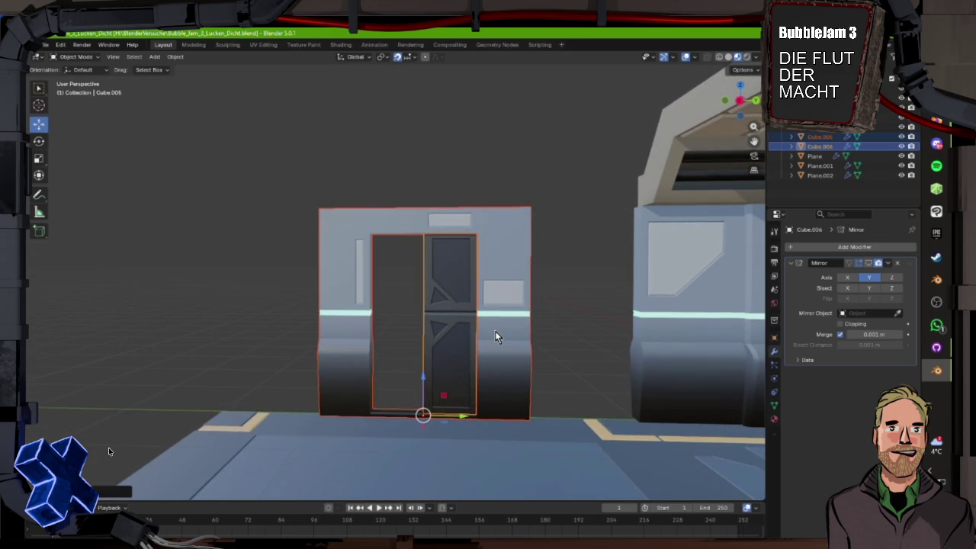
click(496, 337)
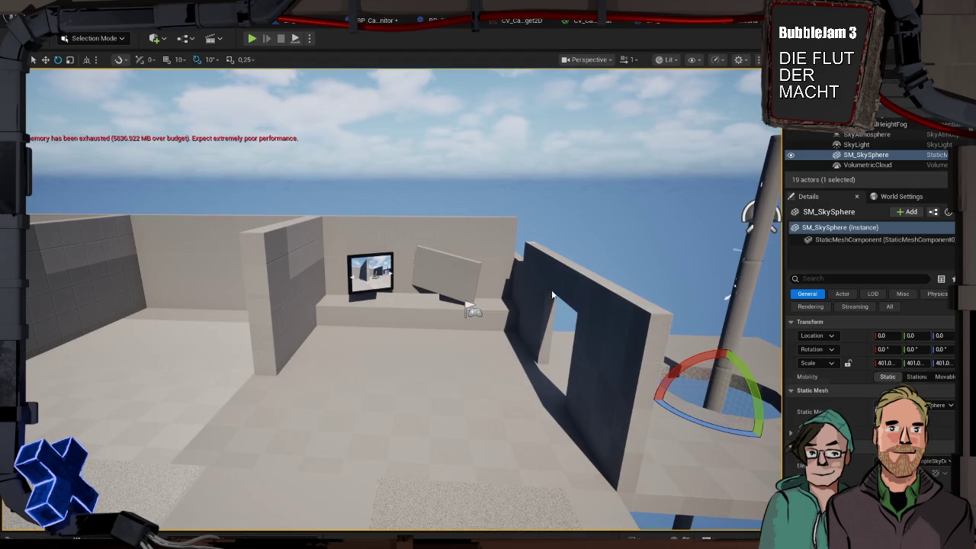
Step: Place a Current Level Nr getter in the NextCamera graph near Get Data Table Row
click(467, 302)
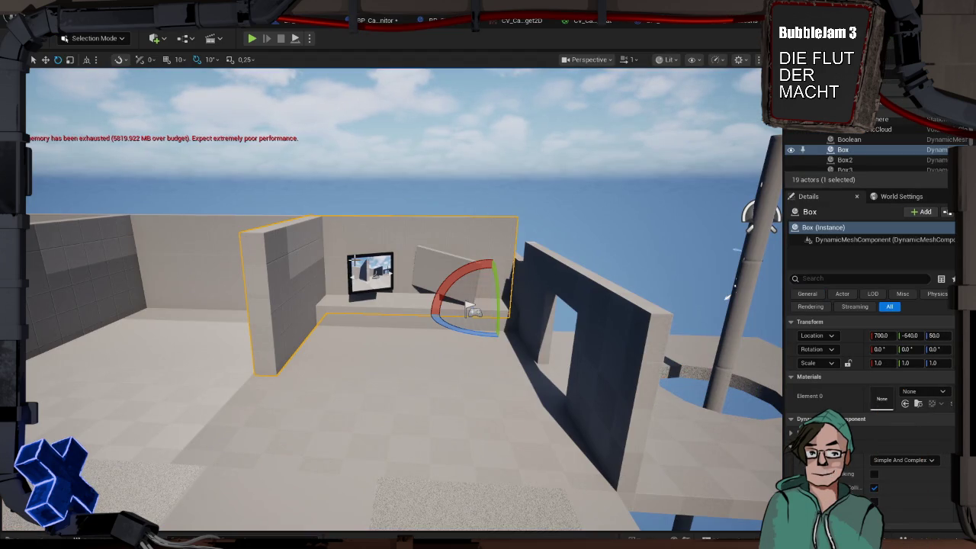
key(f)
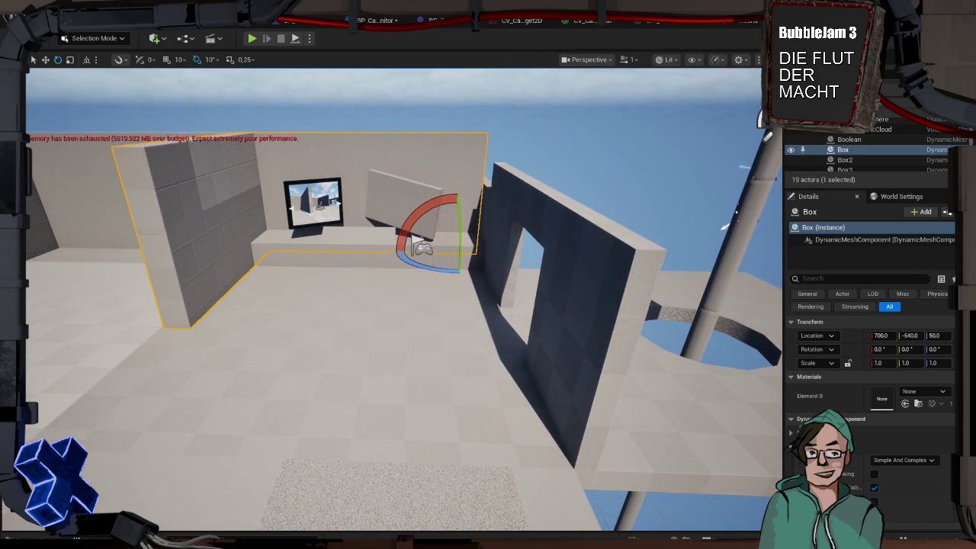
click(670, 23)
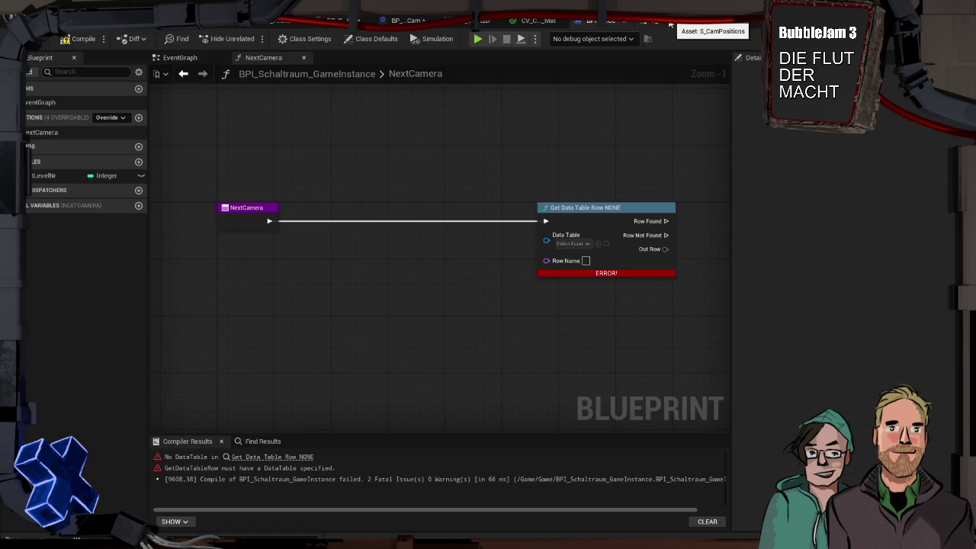
mouse_move(53, 173)
mouse_down()
mouse_move(158, 191)
mouse_move(229, 174)
mouse_up()
mouse_move(230, 186)
mouse_down()
mouse_move(388, 165)
mouse_move(422, 144)
mouse_up()
mouse_move(559, 208)
mouse_down()
mouse_move(334, 207)
mouse_move(445, 208)
mouse_up()
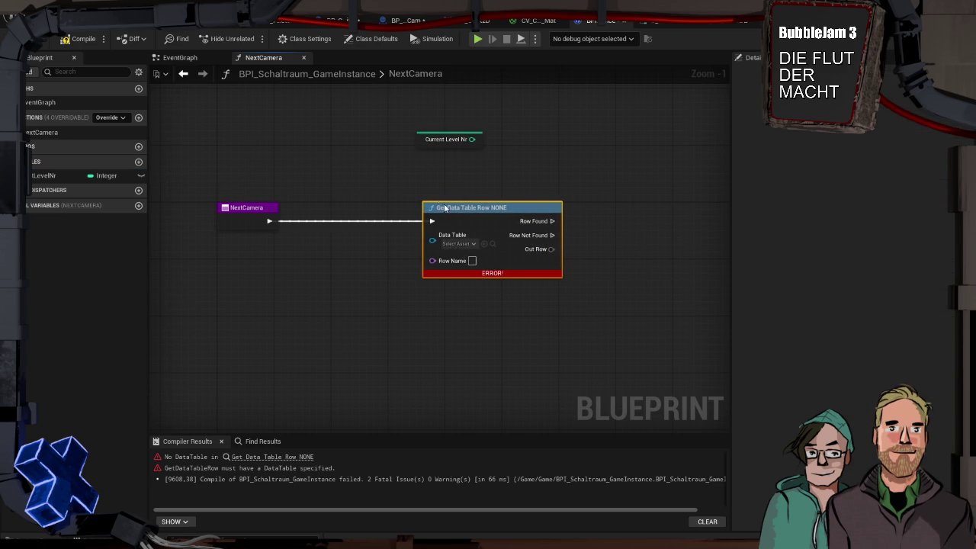
Step: Set Get Data Table Row's table to DB_LevelNrToDB and wire Current Level Nr into Row Name
click(458, 243)
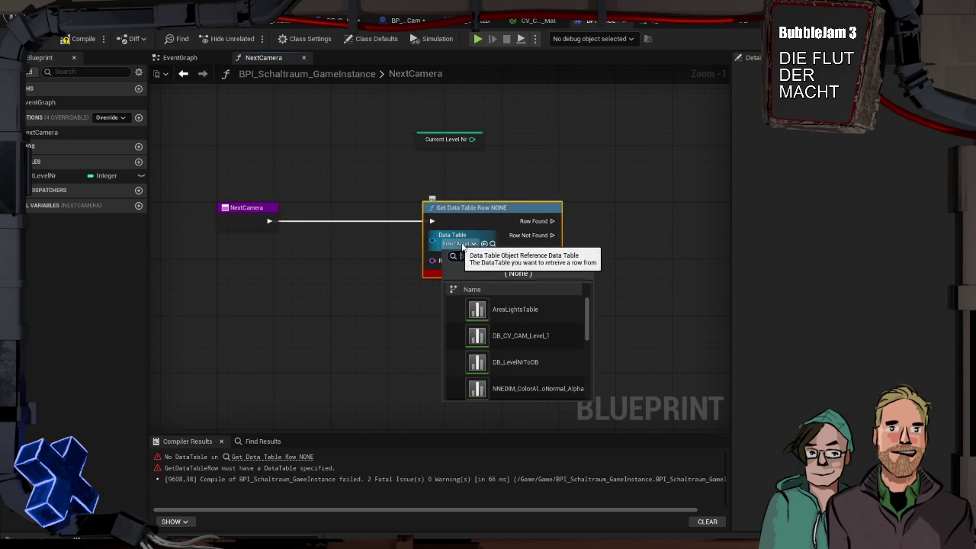
click(544, 363)
mouse_move(423, 153)
mouse_down()
mouse_move(377, 171)
mouse_move(295, 251)
mouse_up()
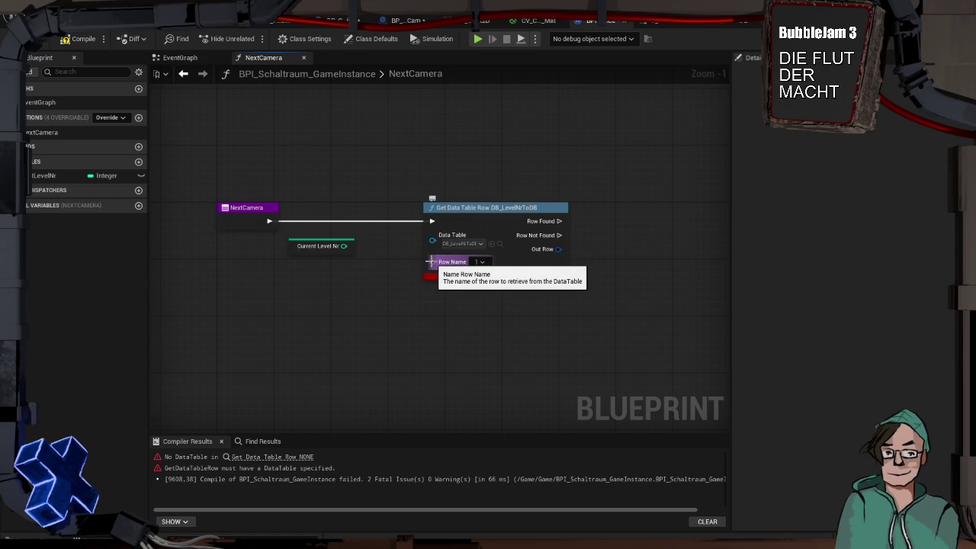
mouse_move(429, 262)
mouse_down()
mouse_move(387, 273)
mouse_move(344, 246)
mouse_move(403, 277)
mouse_move(434, 268)
mouse_up()
click(340, 253)
Step: Replace the direct level-number link on Row Name with a Make Literal Name node
click(392, 271)
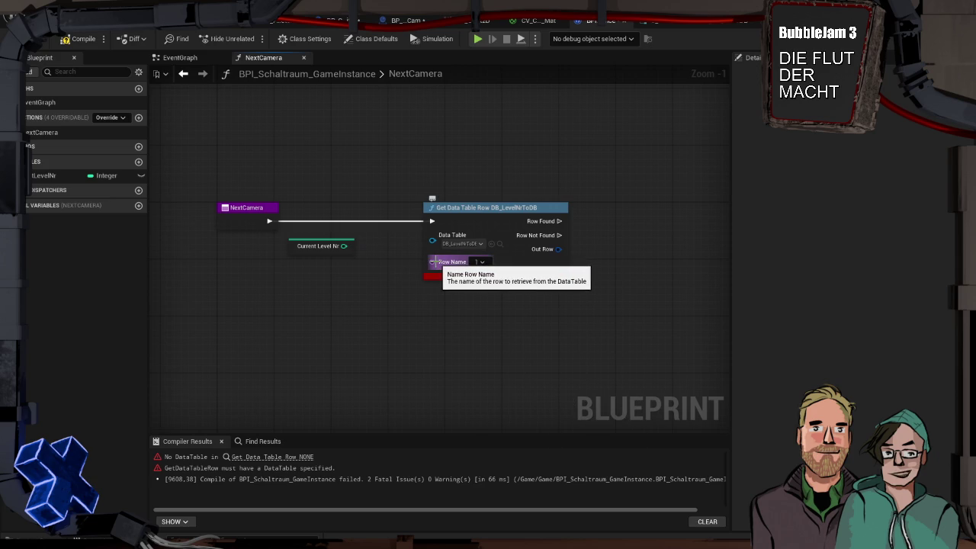
mouse_move(440, 265)
mouse_down()
mouse_move(369, 279)
mouse_move(379, 273)
mouse_up()
text(li)
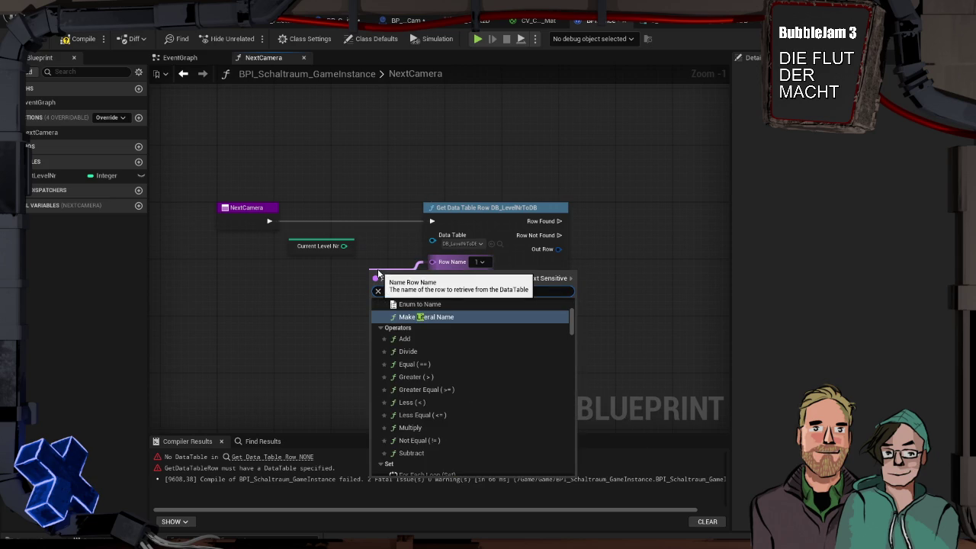
key(Return)
mouse_move(379, 273)
mouse_down()
mouse_move(429, 283)
mouse_move(347, 251)
mouse_up()
key(Escape)
Step: Feed Make Literal Name's Value from a new String To Name converter
mouse_move(425, 300)
mouse_down()
mouse_move(358, 303)
mouse_move(369, 301)
mouse_up()
text(string)
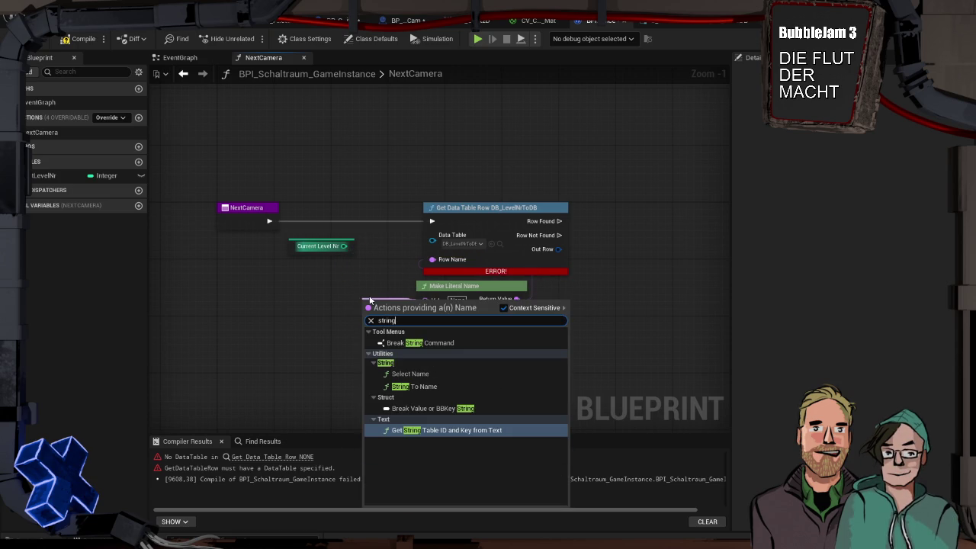
key(Up)
key(Up)
key(Return)
mouse_move(409, 308)
mouse_down()
mouse_move(467, 322)
mouse_move(336, 251)
mouse_move(344, 246)
mouse_up()
Step: Route Current Level Nr through the int-to-string converter, tidy the nodes, and compile cleanly
drag(388, 289, 453, 345)
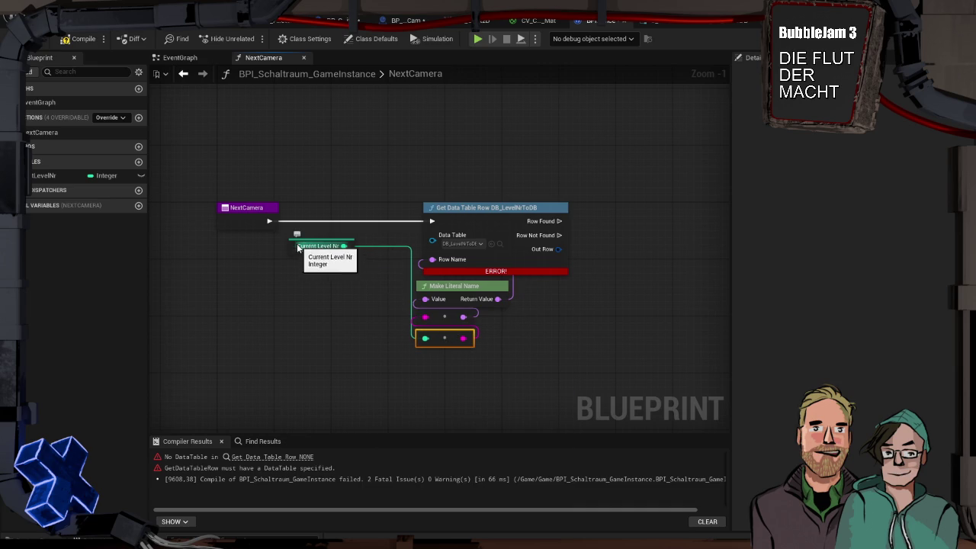
mouse_move(297, 248)
mouse_down()
mouse_move(314, 325)
mouse_move(331, 338)
mouse_up()
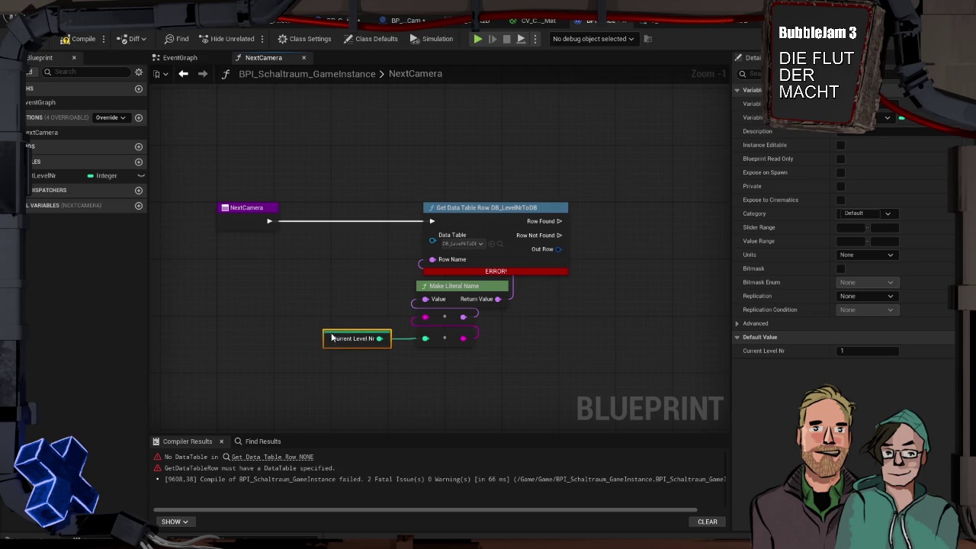
click(347, 274)
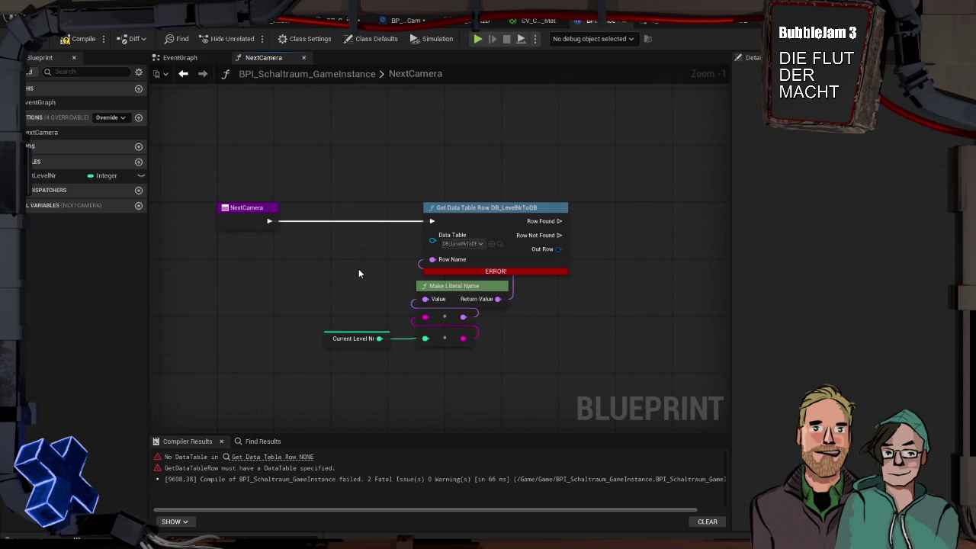
mouse_move(582, 378)
mouse_down()
mouse_move(506, 360)
mouse_move(345, 192)
mouse_up()
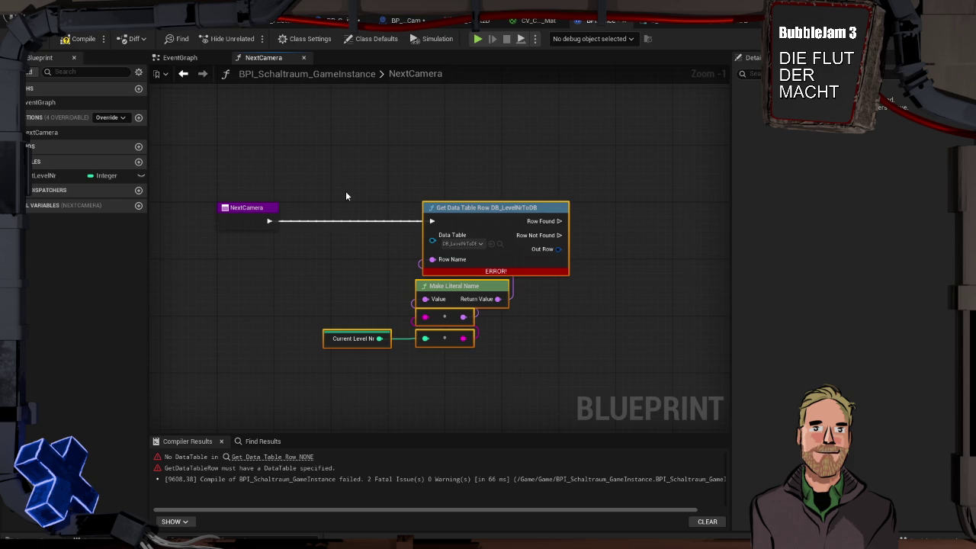
drag(478, 210, 381, 216)
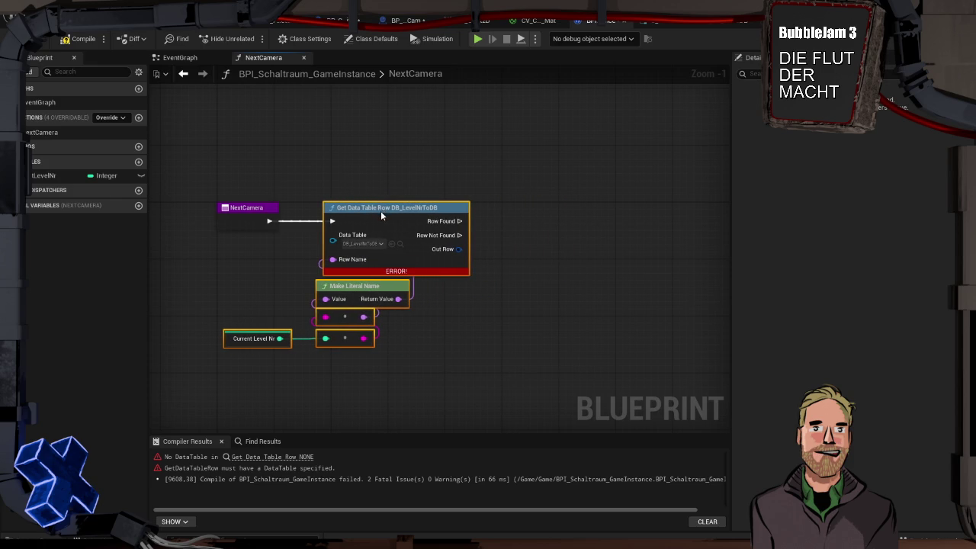
click(380, 163)
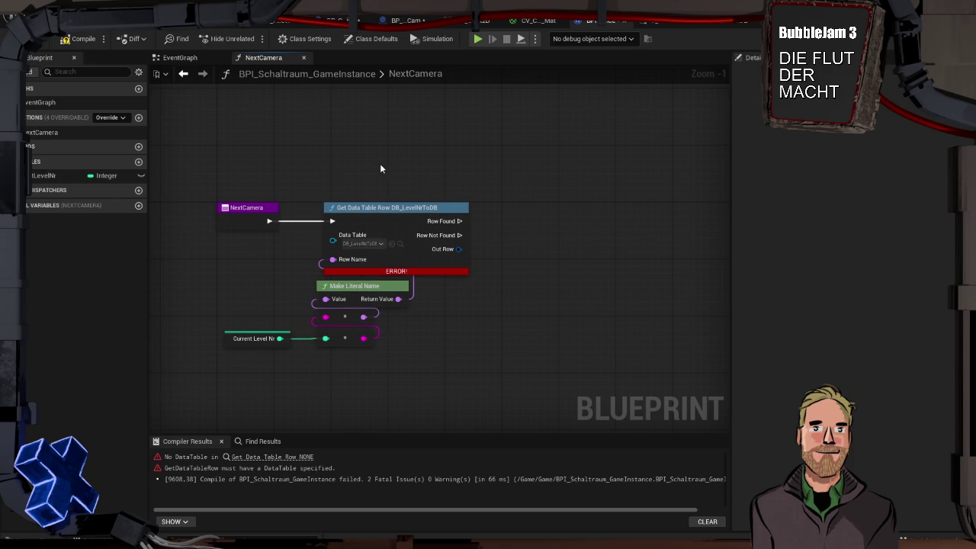
mouse_move(407, 352)
mouse_down()
mouse_move(366, 359)
mouse_move(240, 299)
mouse_move(252, 299)
mouse_up()
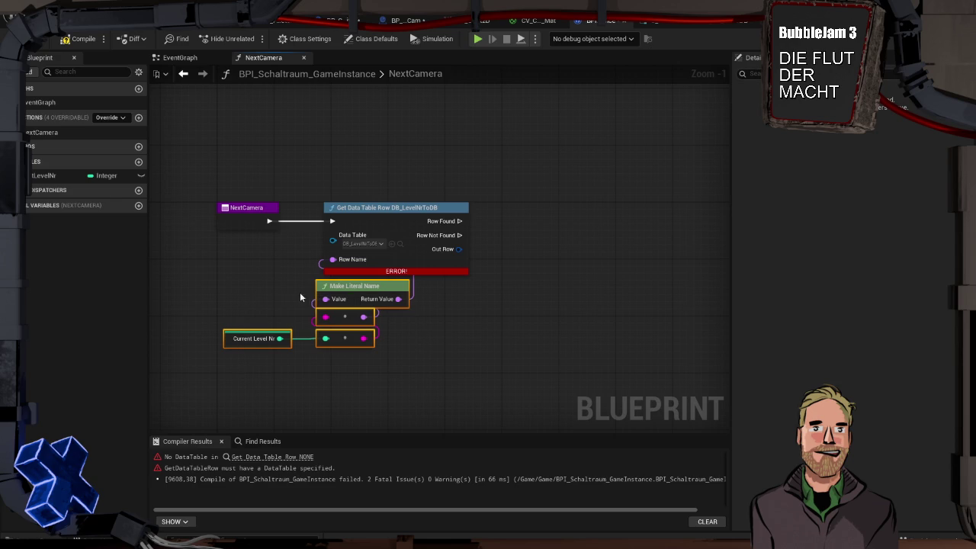
drag(325, 285, 333, 286)
click(296, 290)
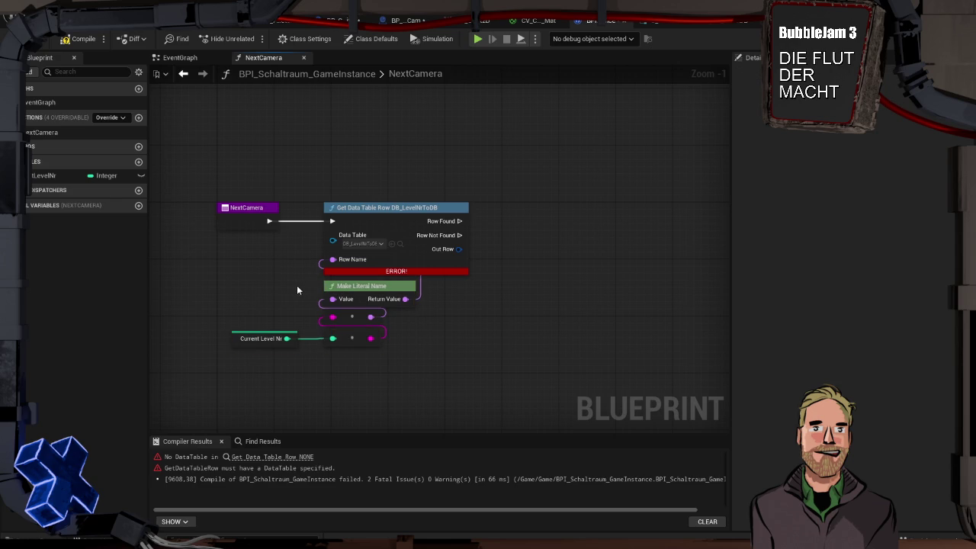
click(79, 38)
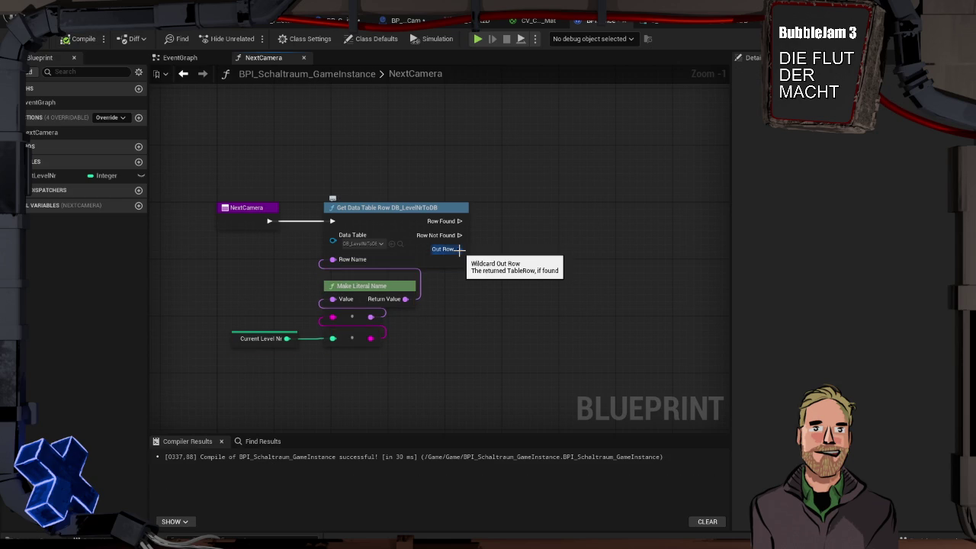
Step: Add a second Get Data Table Row that runs when the first lookup's row is found
drag(458, 249, 531, 238)
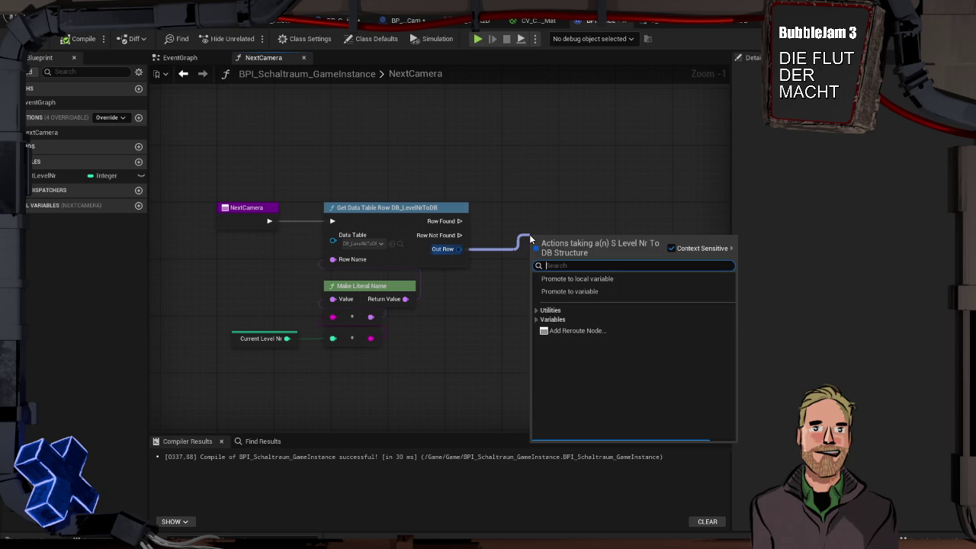
text(get)
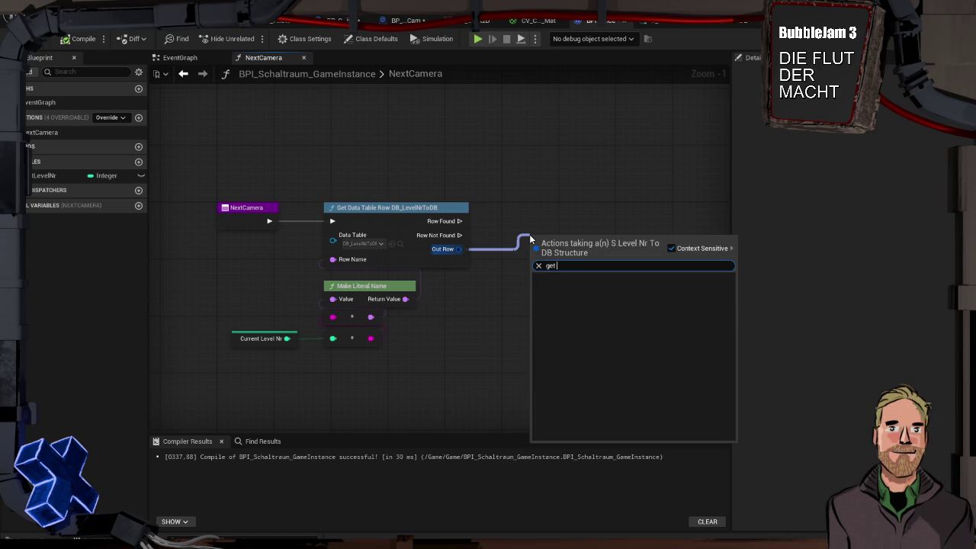
text( data table row)
key(Escape)
right_click(536, 230)
text(get data ta)
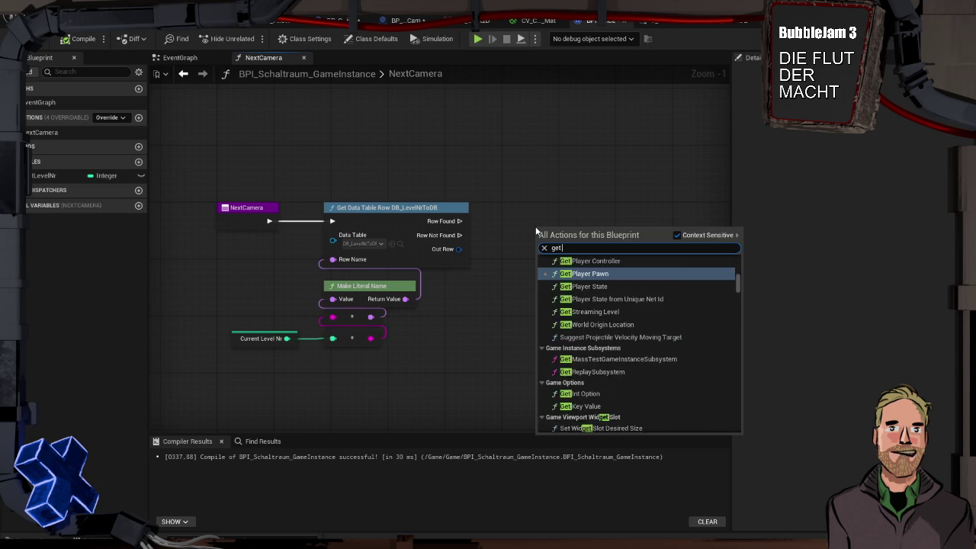
text(bel)
key(BackSpace)
key(BackSpace)
key(BackSpace)
text(le )
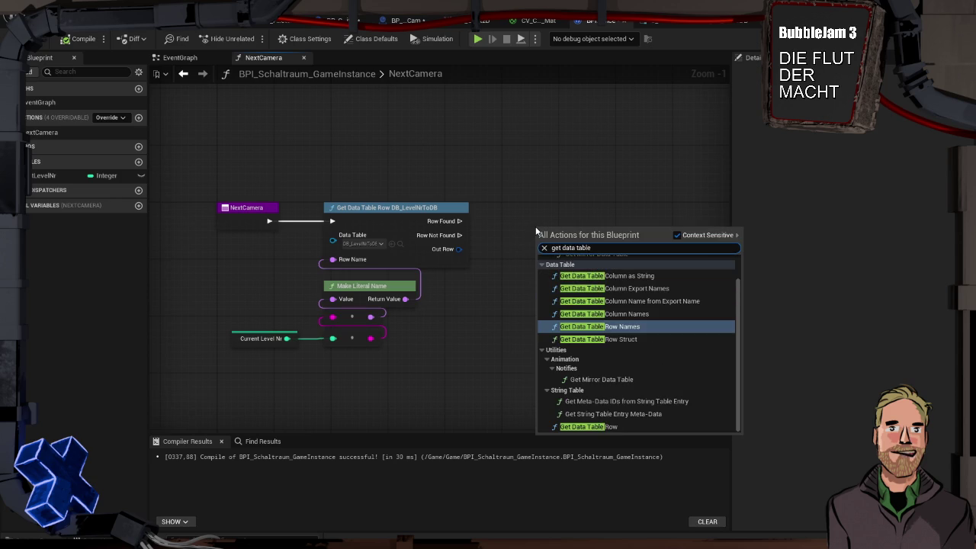
text(row)
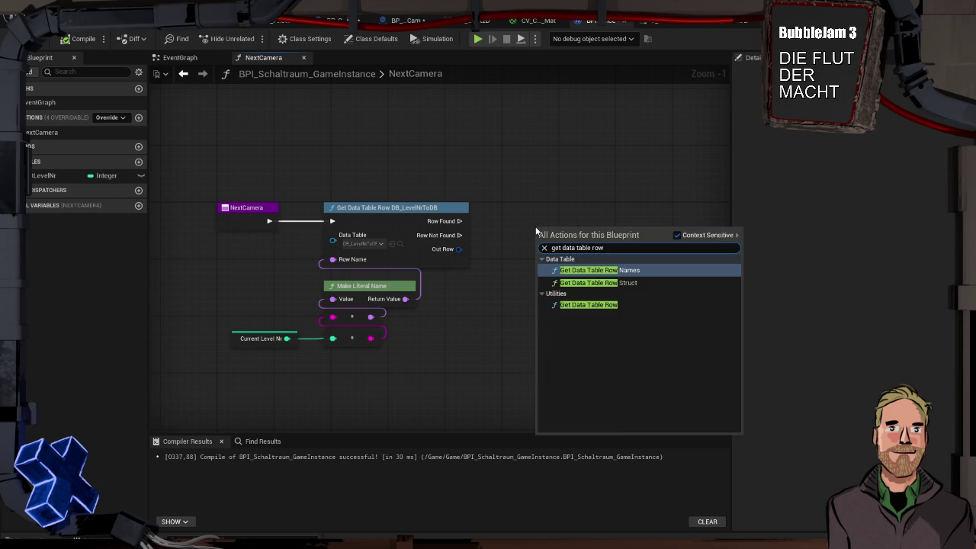
key(Down)
key(Down)
key(Return)
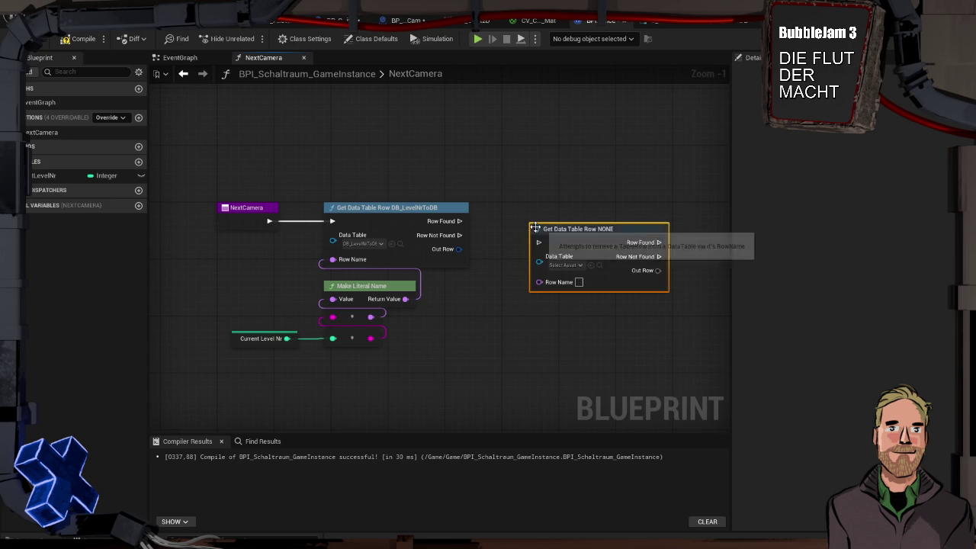
mouse_move(461, 221)
mouse_down()
mouse_move(530, 246)
mouse_move(557, 217)
mouse_up()
Step: Split the first Out Row and feed its Data Table into the second lookup's Data Table
drag(460, 250, 548, 249)
click(520, 235)
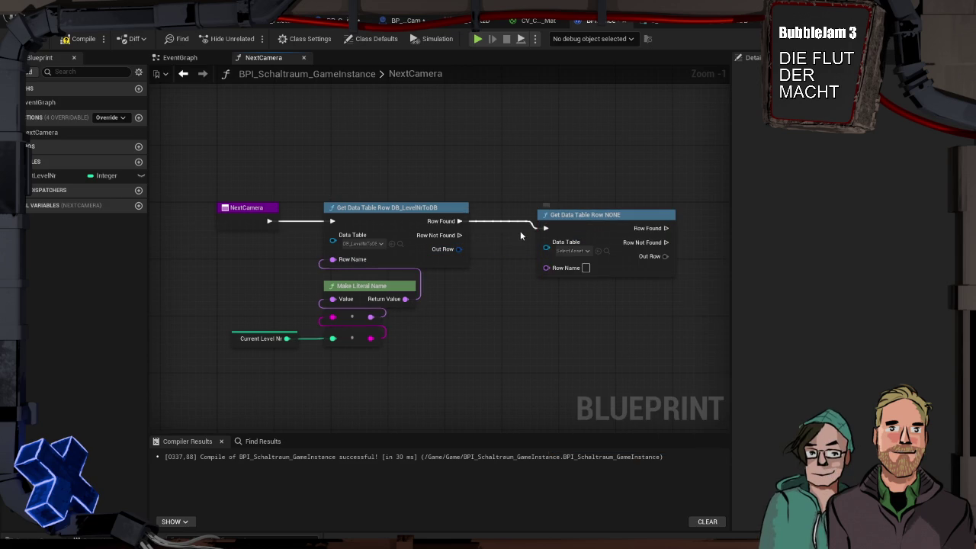
right_click(459, 250)
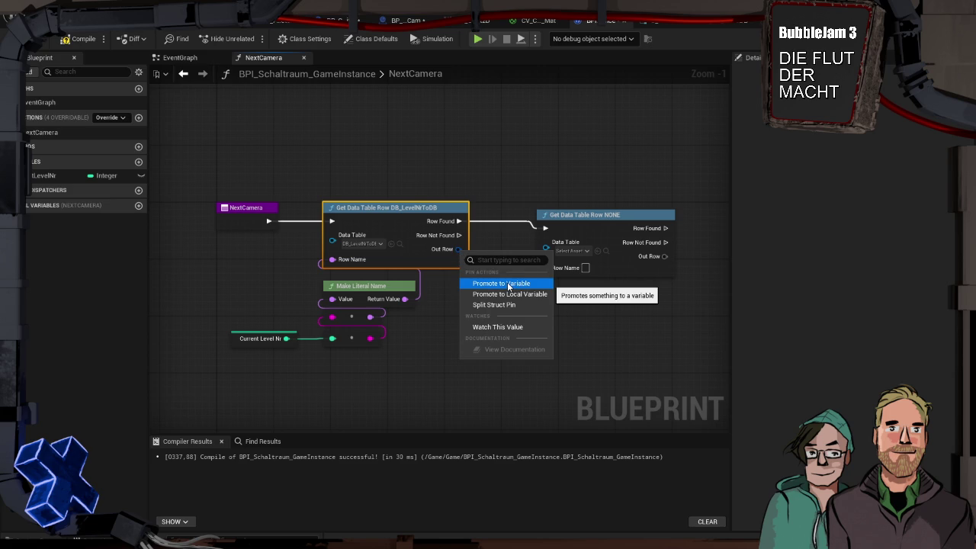
click(508, 304)
drag(471, 249, 546, 250)
mouse_move(584, 214)
mouse_down()
mouse_move(548, 214)
mouse_move(583, 207)
mouse_up()
click(487, 178)
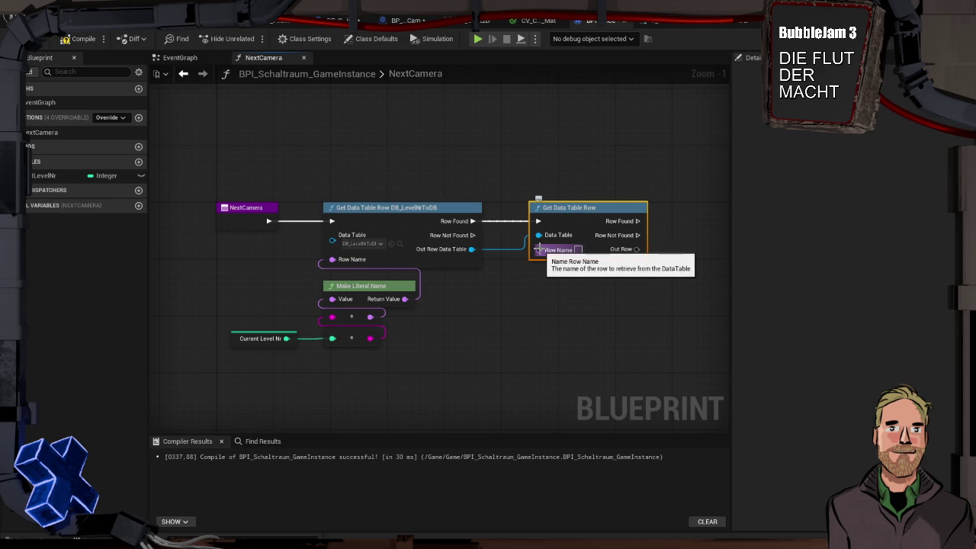
Step: Paste a copy of the name-building chain and connect its name to the second lookup's Row Name
click(374, 287)
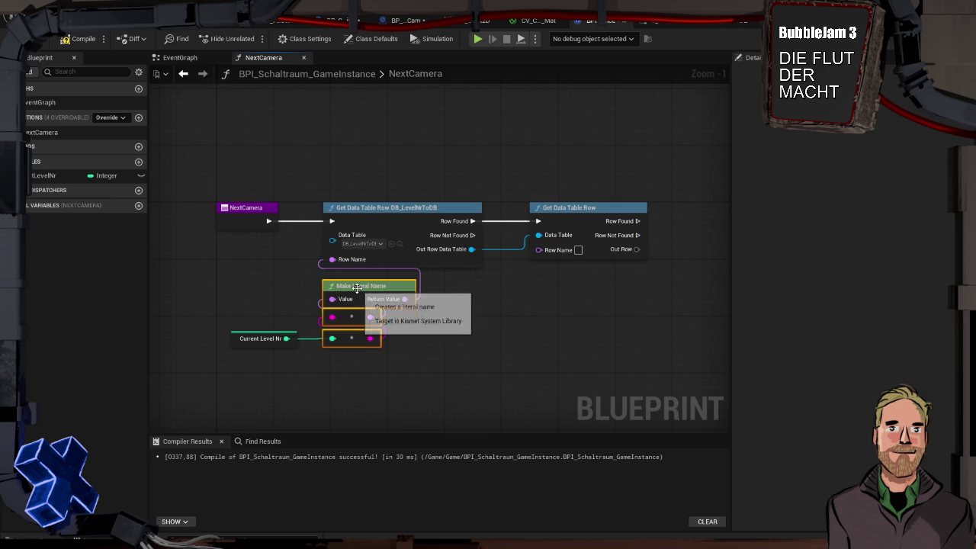
click(546, 309)
key(ctrl+v)
mouse_move(619, 291)
mouse_down()
mouse_move(524, 252)
mouse_move(538, 250)
mouse_up()
Step: Expose the integer as a NextCamera input named CamNr and compile the blueprint
mouse_move(545, 332)
mouse_down()
mouse_move(234, 217)
mouse_move(239, 224)
mouse_up()
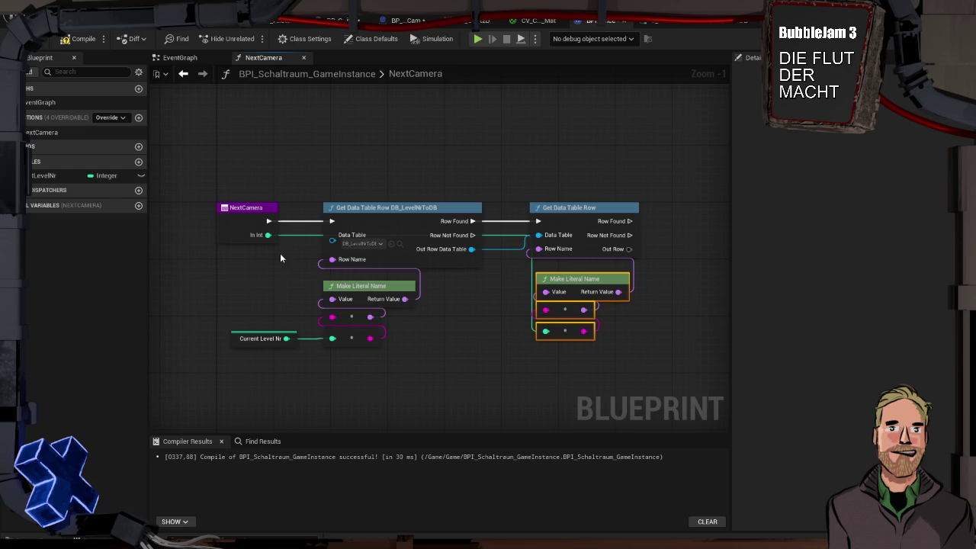
click(249, 235)
click(779, 255)
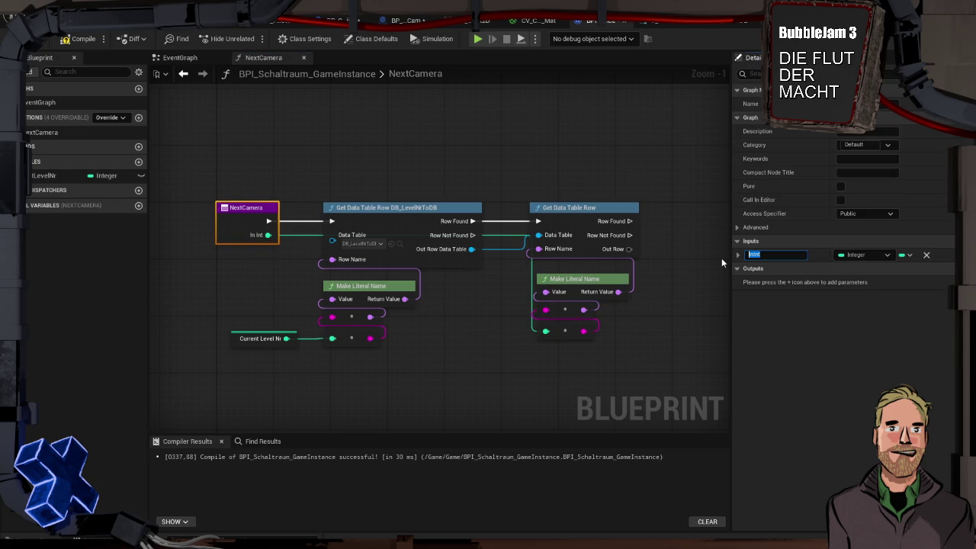
text(CamNr)
key(Return)
click(76, 34)
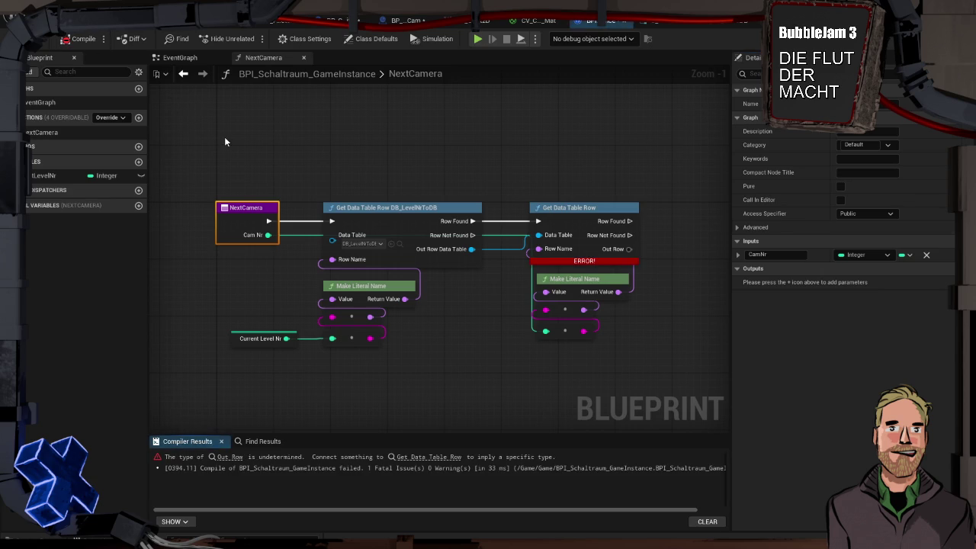
drag(548, 169, 390, 151)
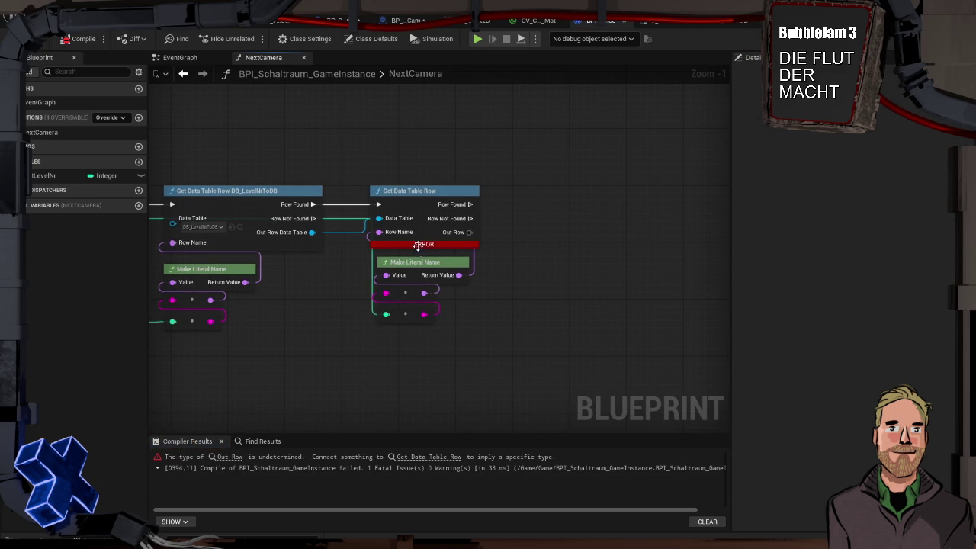
Step: Attach a Break S Cam Positions node to the second lookup's Out Row, exposing Cam Transform
click(417, 207)
mouse_move(425, 244)
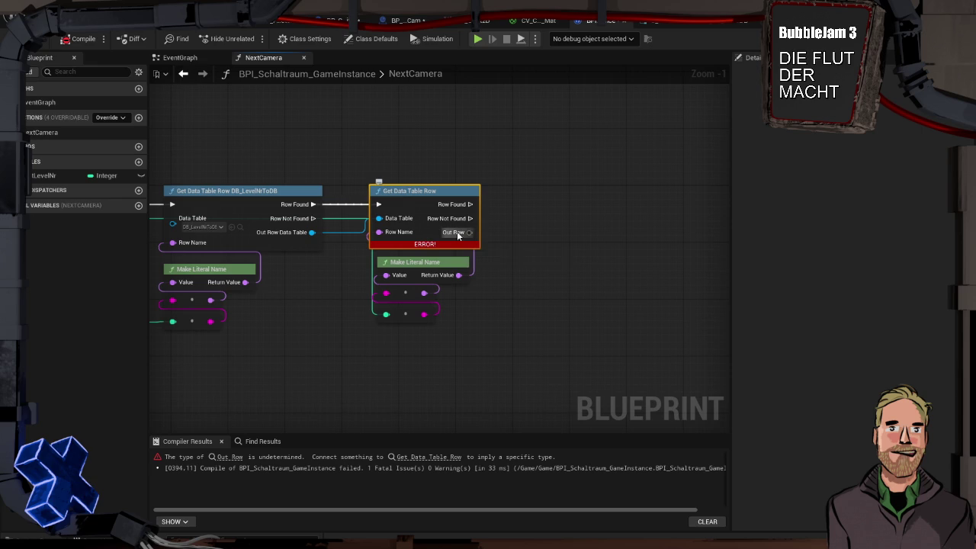
drag(469, 235, 503, 231)
key(Escape)
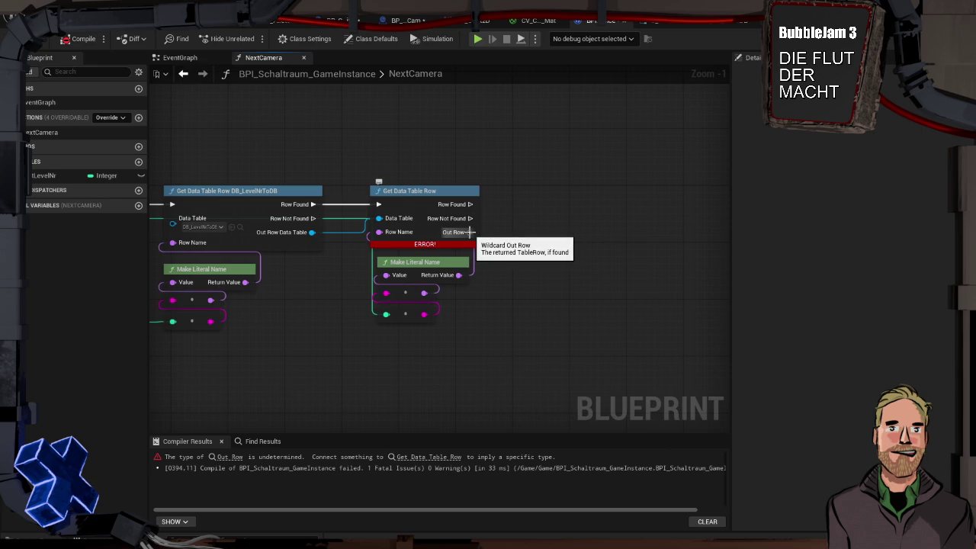
right_click(469, 231)
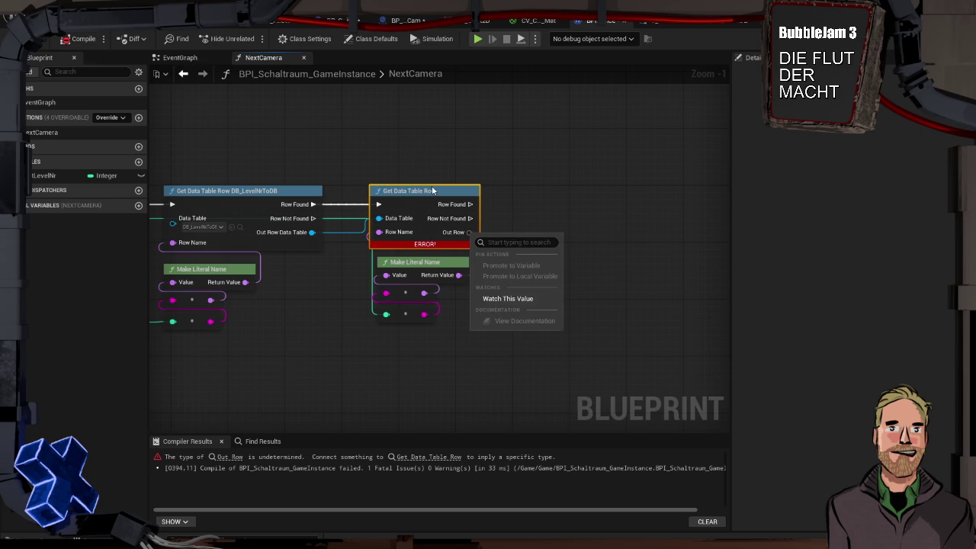
key(Escape)
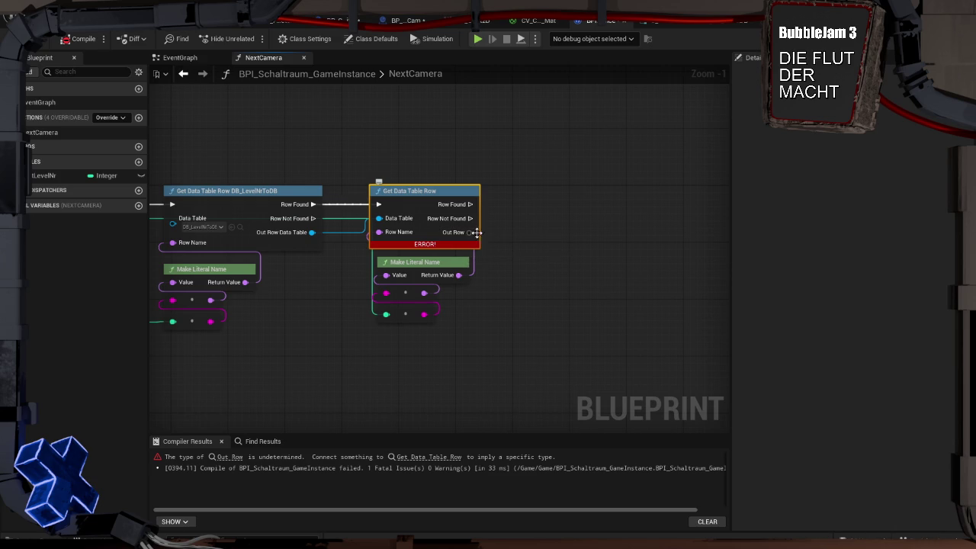
drag(468, 231, 543, 226)
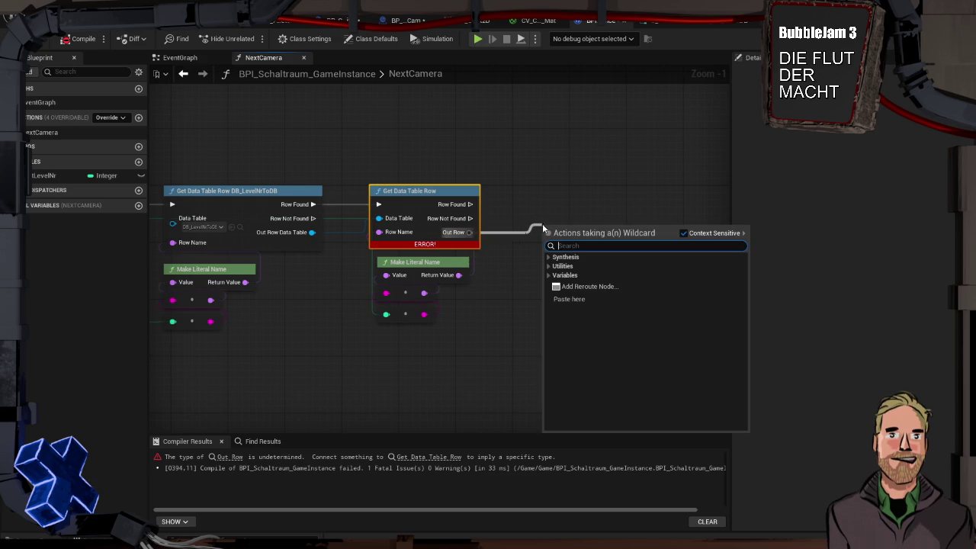
click(485, 233)
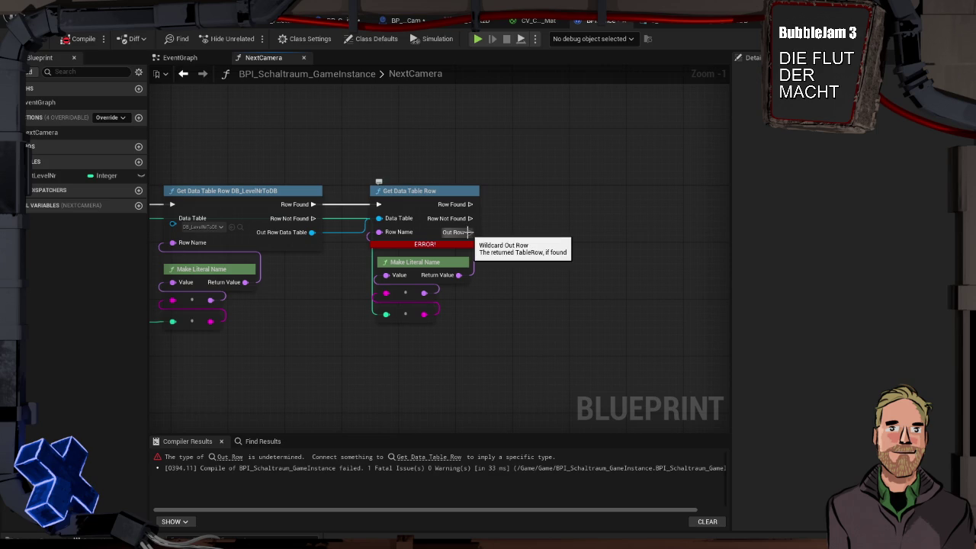
drag(469, 232, 514, 227)
text(br)
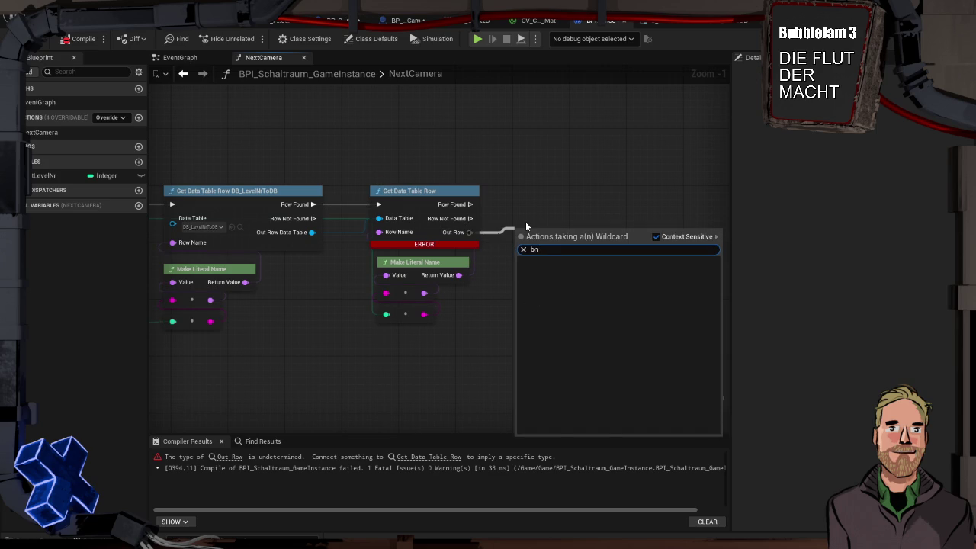
text(ea)
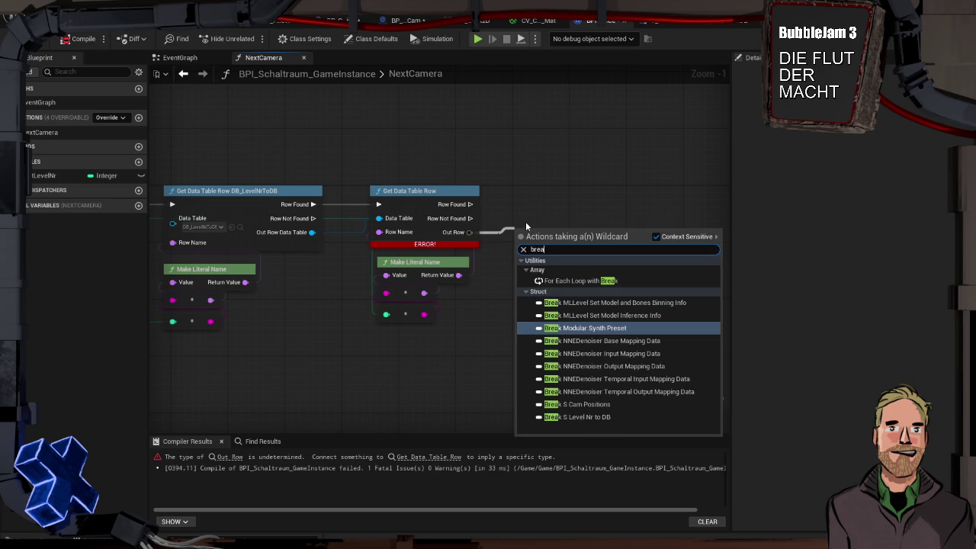
text(k)
key(Down)
key(Down)
key(Down)
key(Return)
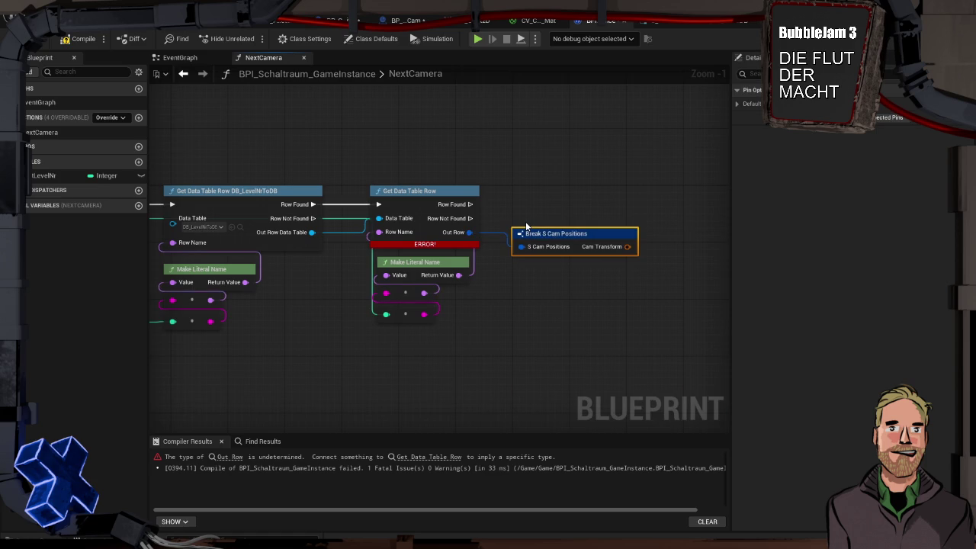
drag(536, 238, 537, 231)
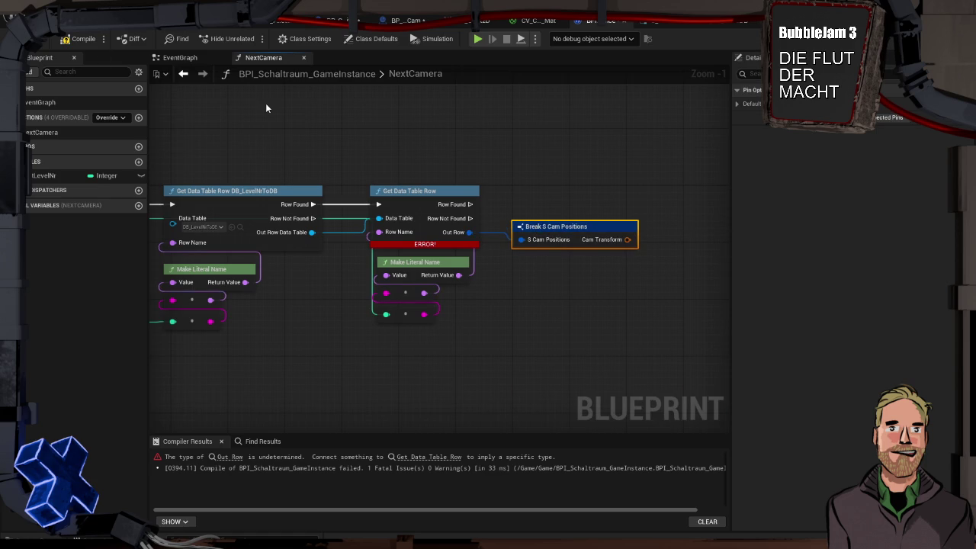
Step: Compile BPI_Schaltraum_GameInstance successfully, then return to the level editor
click(79, 39)
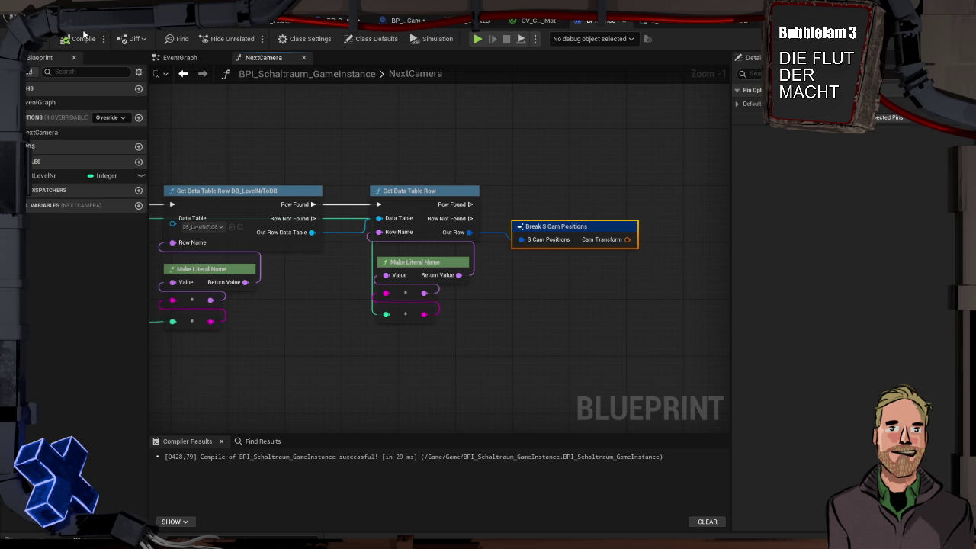
click(115, 37)
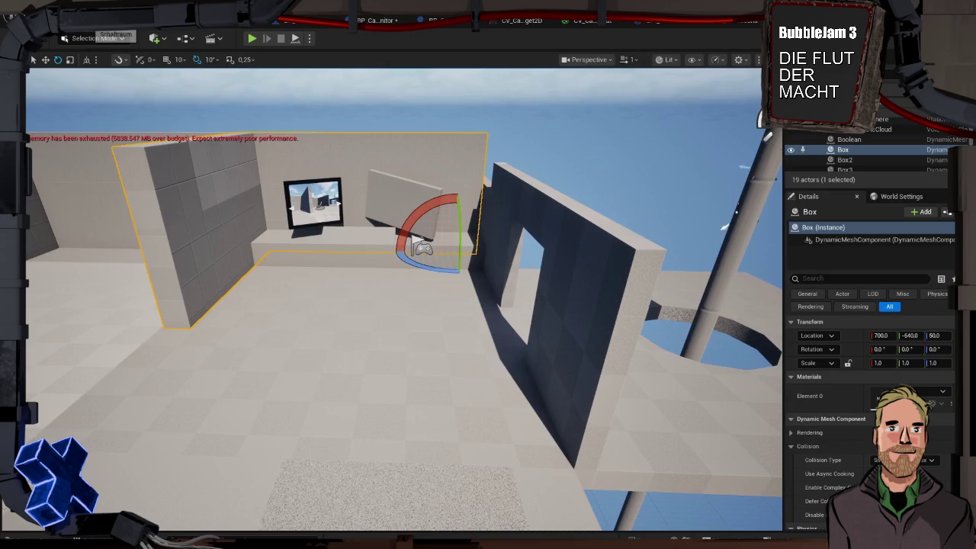
Step: Fly the viewport forward into the room and focus the view on the selected Box
mouse_move(427, 283)
mouse_down()
mouse_move(427, 244)
mouse_move(427, 320)
mouse_move(357, 320)
mouse_up()
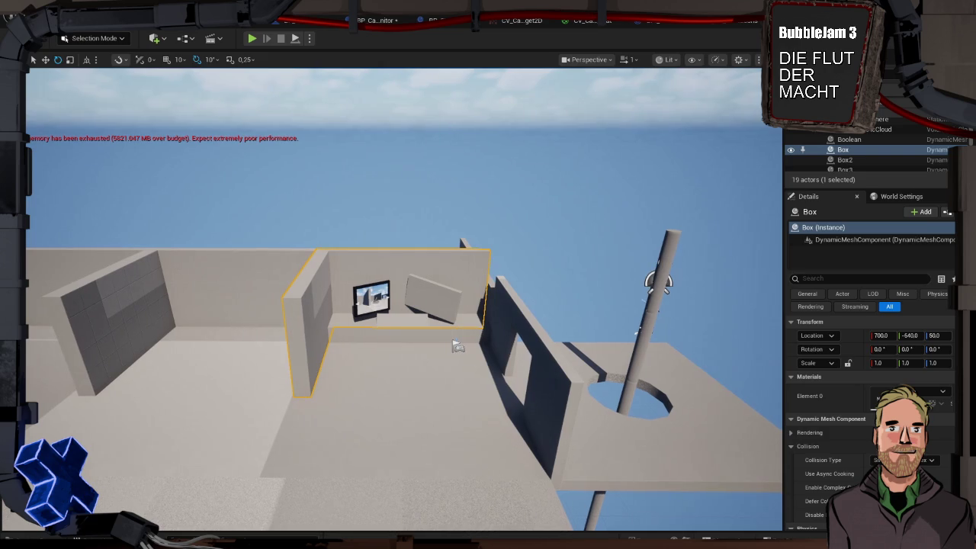
key(f)
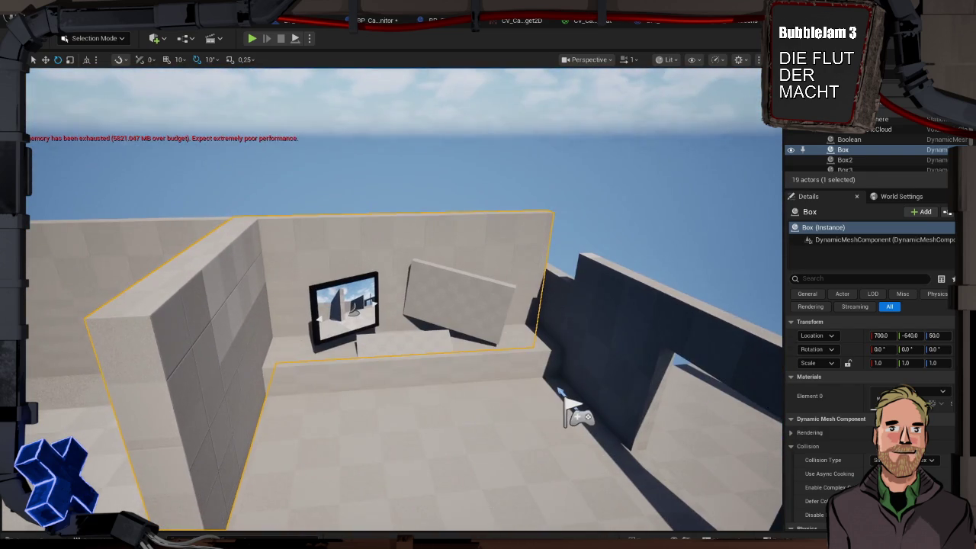
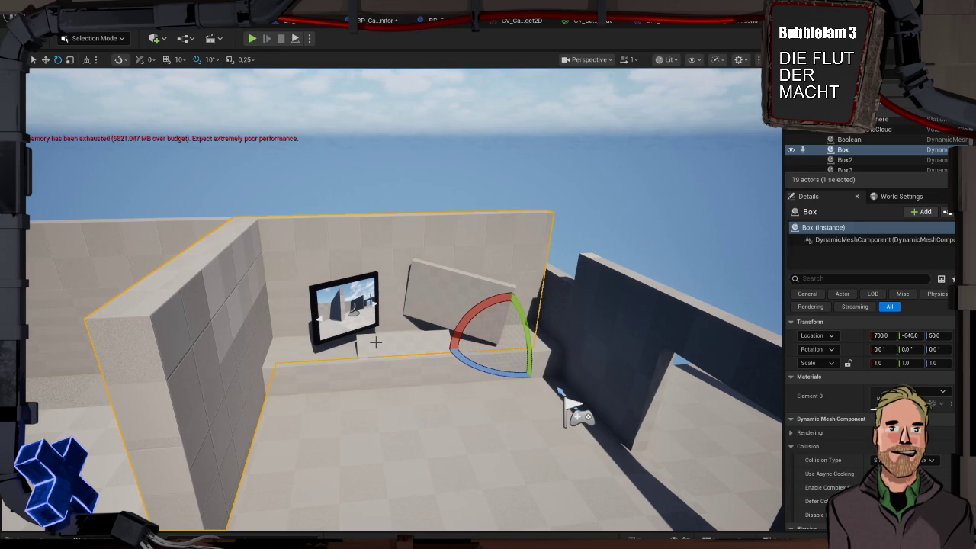
Step: Play-test the level, walking back and forth in front of the monitor, then stop the test
mouse_move(499, 394)
mouse_down()
mouse_move(427, 358)
mouse_move(499, 394)
mouse_up()
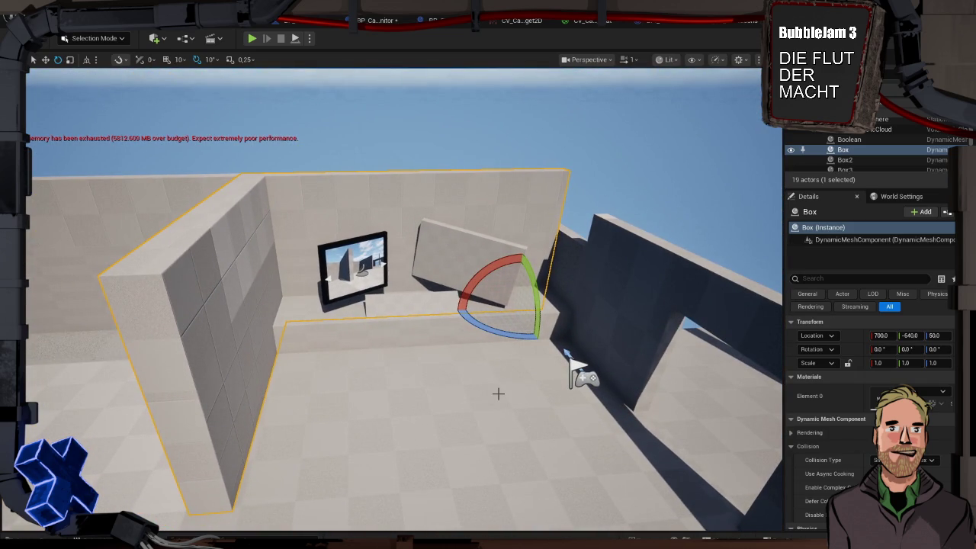
key(alt+p)
click(495, 412)
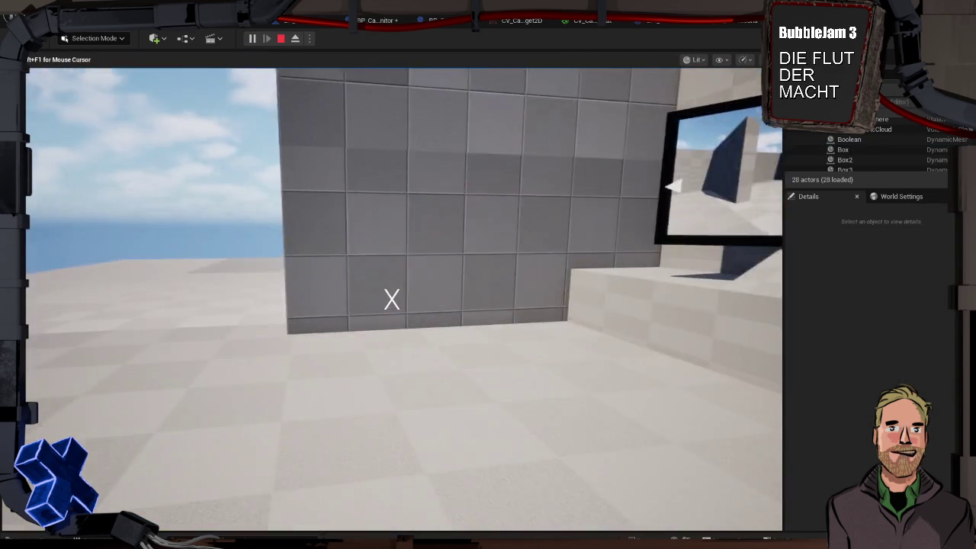
key(s)
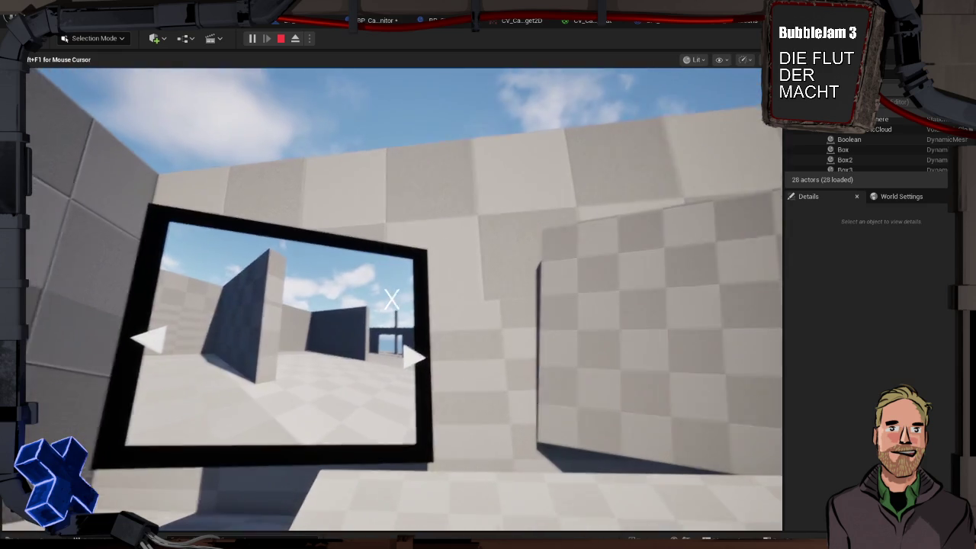
key(w)
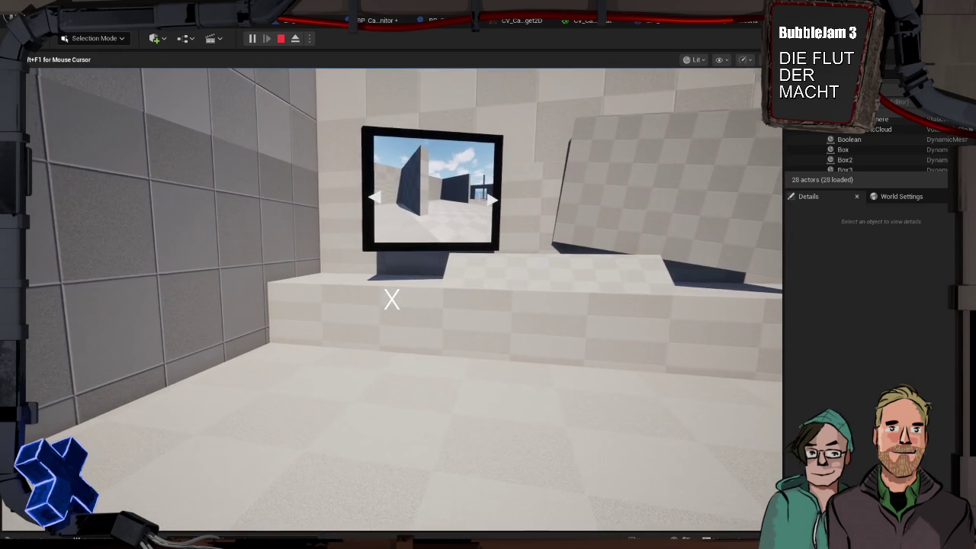
mouse_move(391, 259)
key(shift+F1)
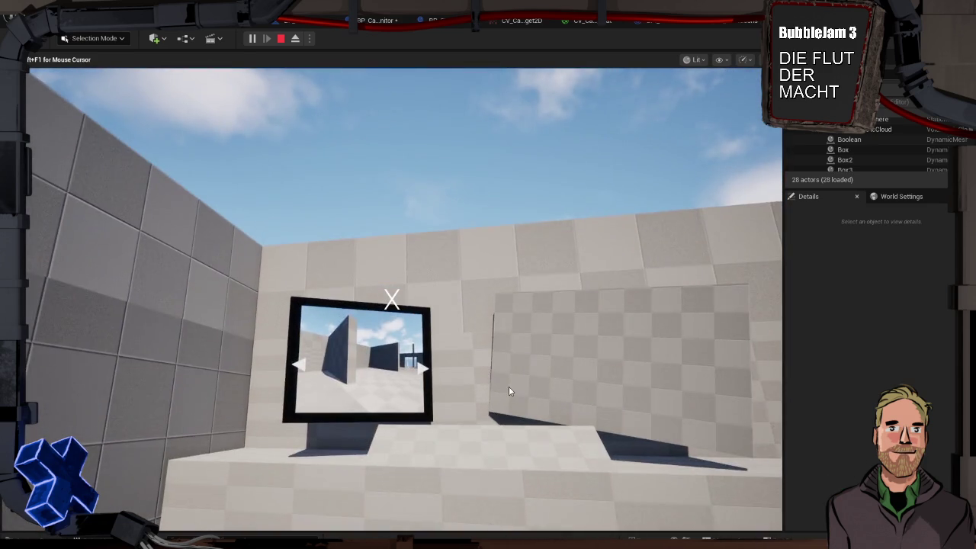
key(Escape)
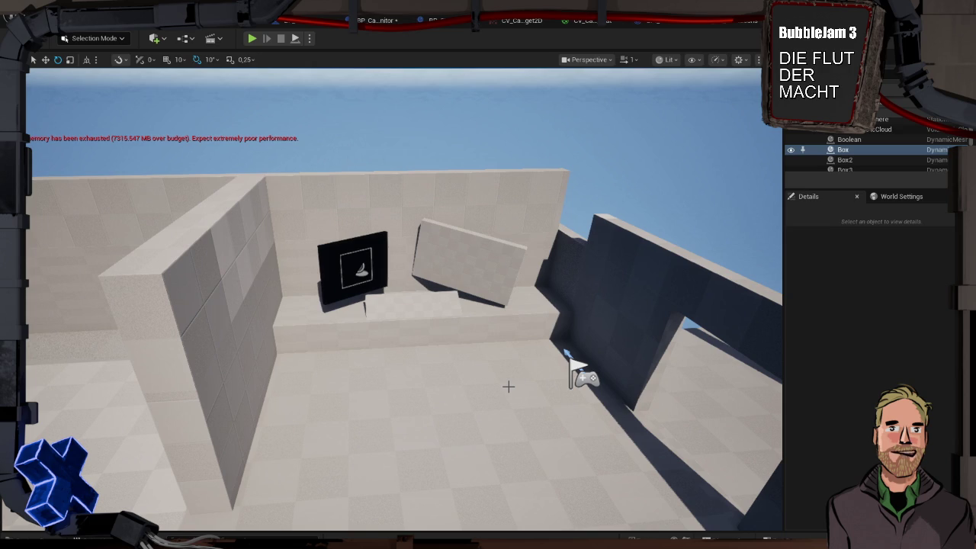
Step: Select and frame the Box wall actor, then fly the view onto the floor area
click(361, 331)
key(f)
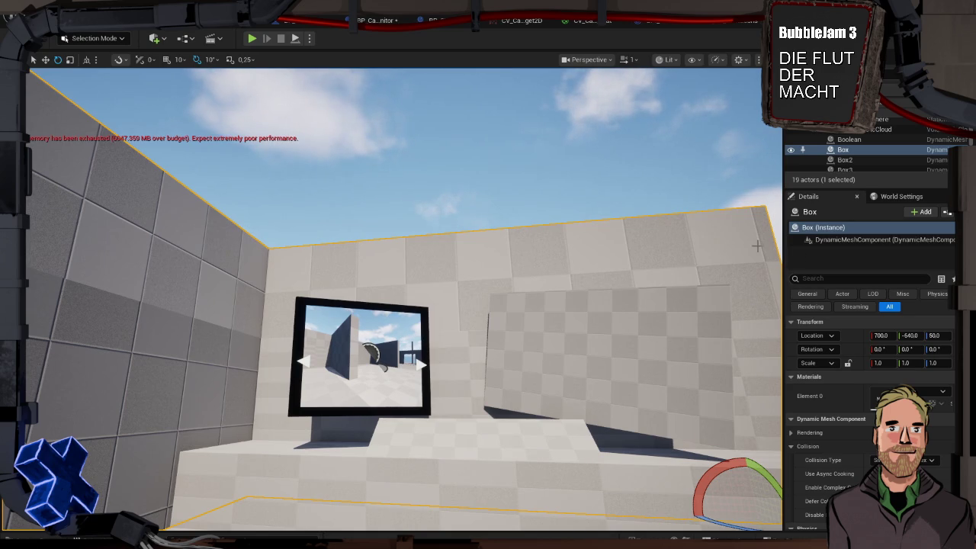
click(458, 168)
mouse_move(457, 191)
mouse_down()
mouse_move(511, 179)
mouse_move(511, 221)
mouse_move(556, 198)
mouse_move(542, 189)
mouse_up()
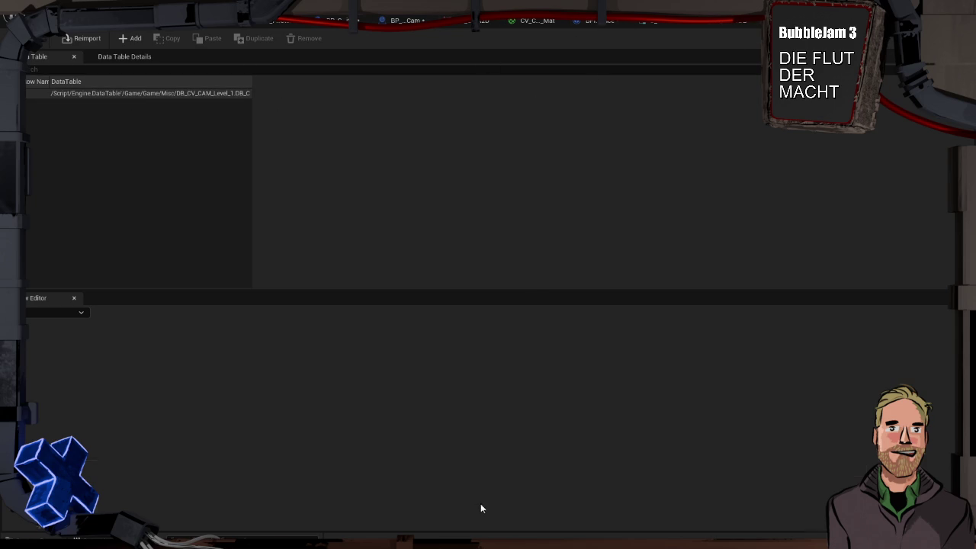
Step: Open DB_CV_CAM_Level_1 from the Content Drawer to check its CamTransform rows, then return to WBP_CameraMonitor
key(ctrl+space)
click(300, 404)
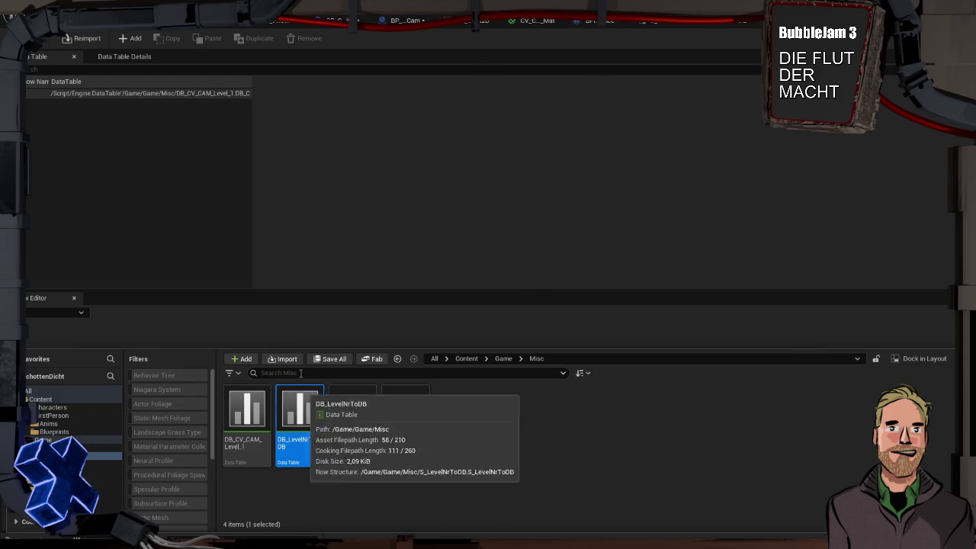
double_click(257, 422)
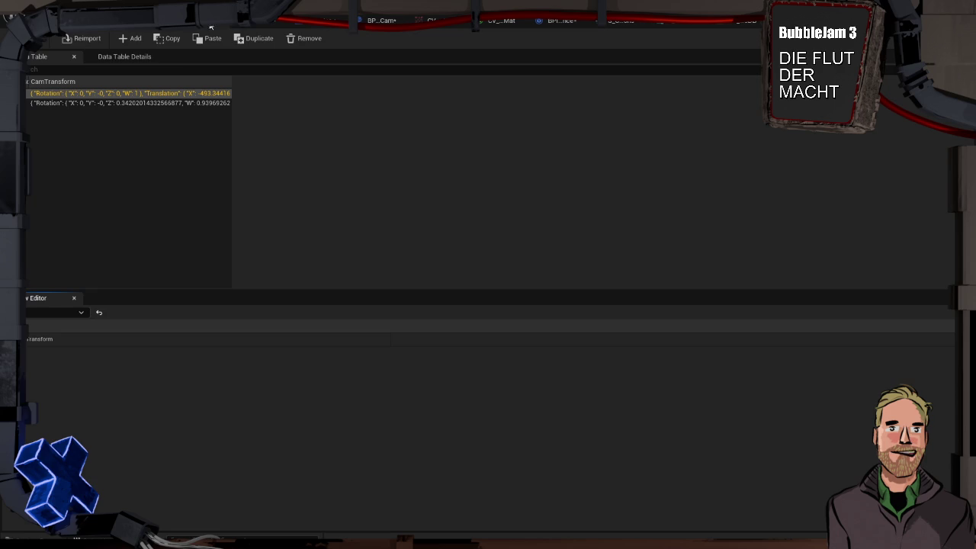
click(204, 27)
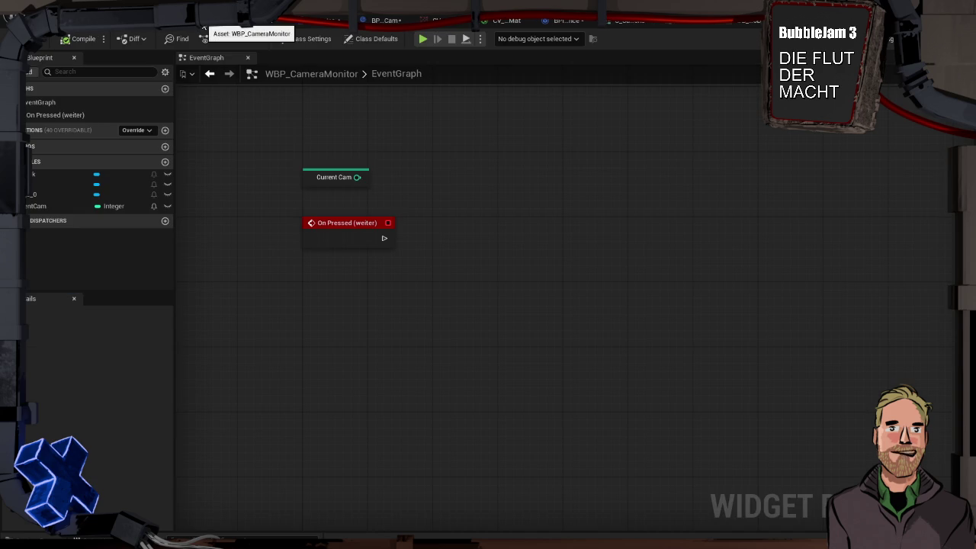
Step: Inspect the CurrentCam integer variable's properties in the WBP_CameraMonitor Details panel
click(56, 208)
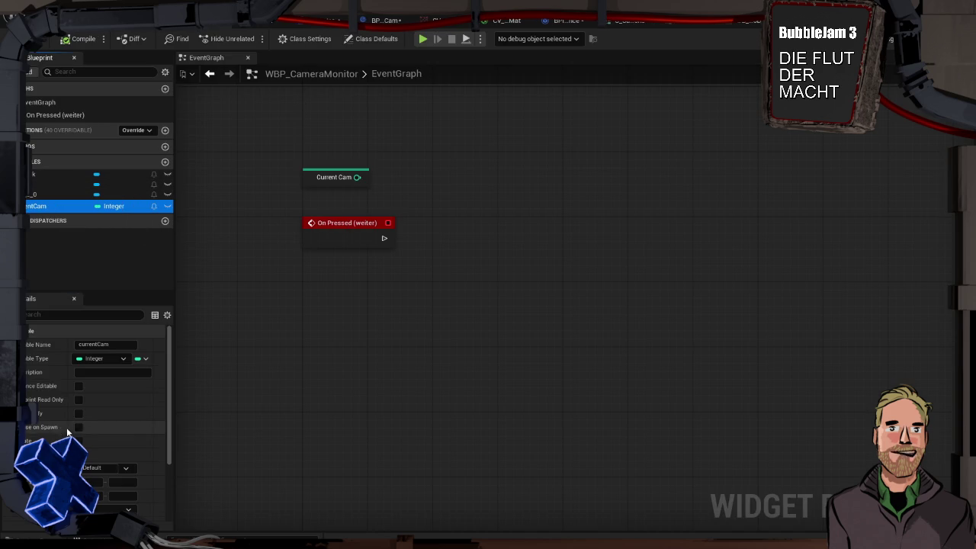
scroll(68, 434, down, 3)
click(103, 512)
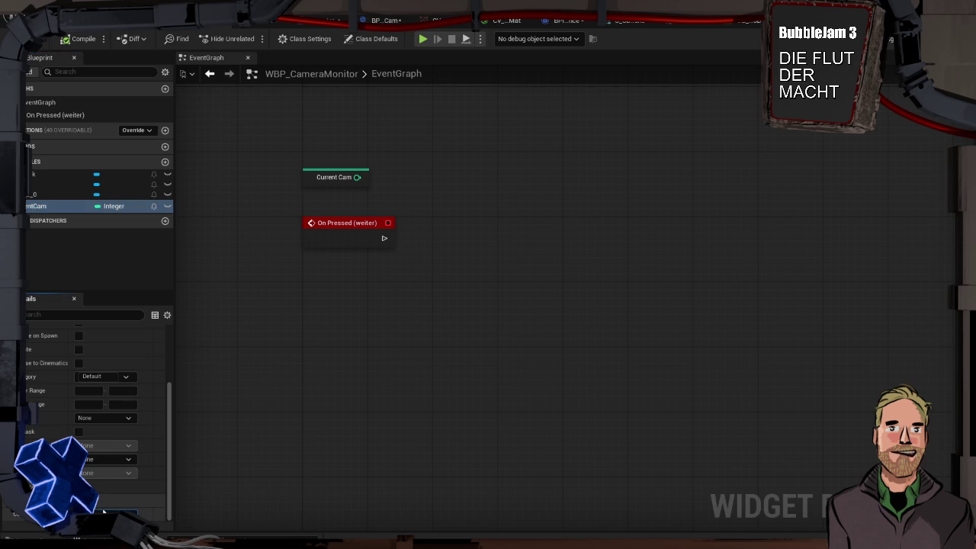
click(190, 325)
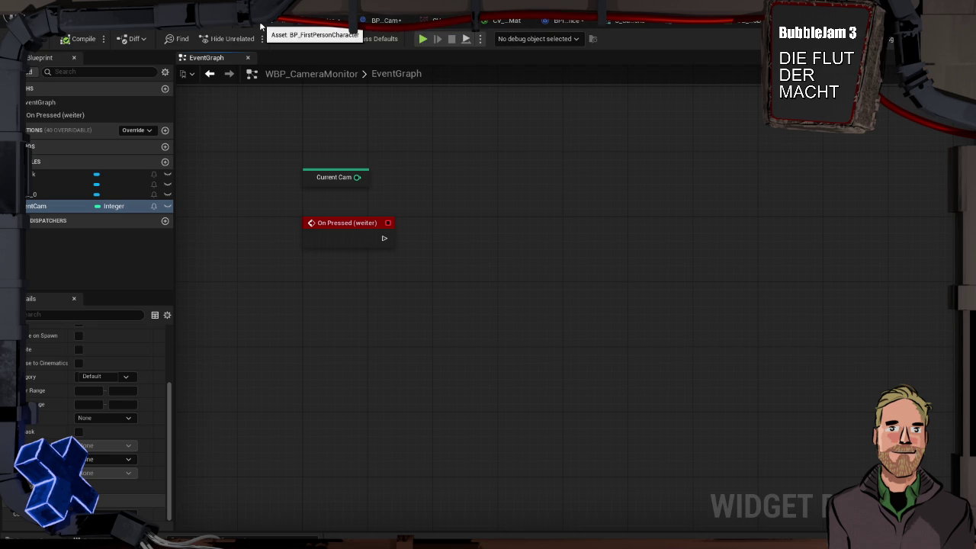
Step: Rename the game instance's NextCamera function to GetCameraTable
click(566, 23)
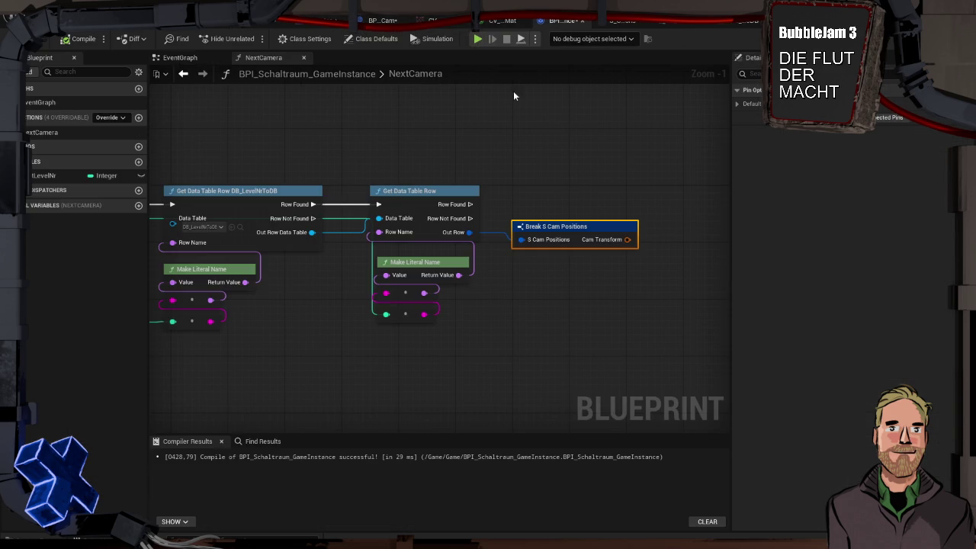
mouse_move(324, 137)
mouse_down()
mouse_move(493, 139)
mouse_move(432, 146)
mouse_move(422, 138)
mouse_move(495, 154)
mouse_up()
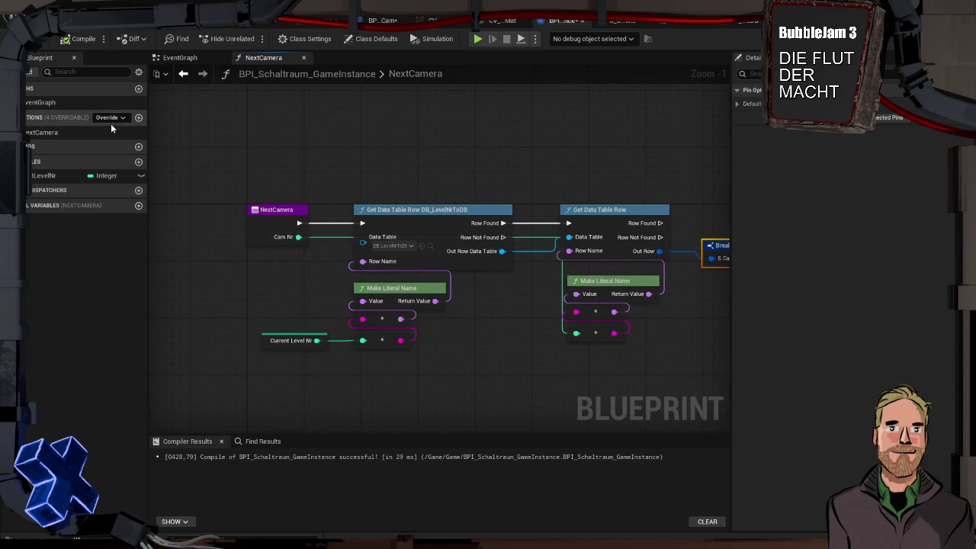
drag(373, 194, 356, 168)
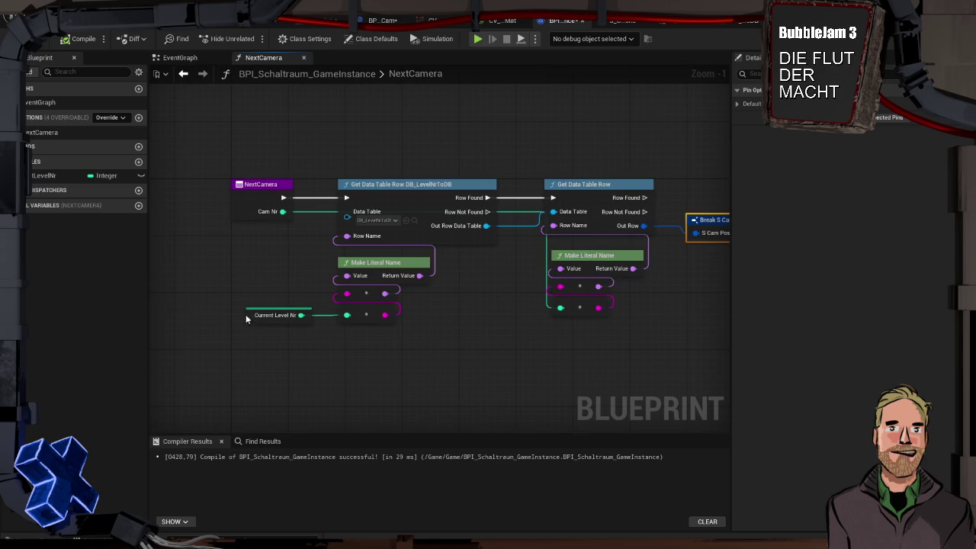
click(251, 185)
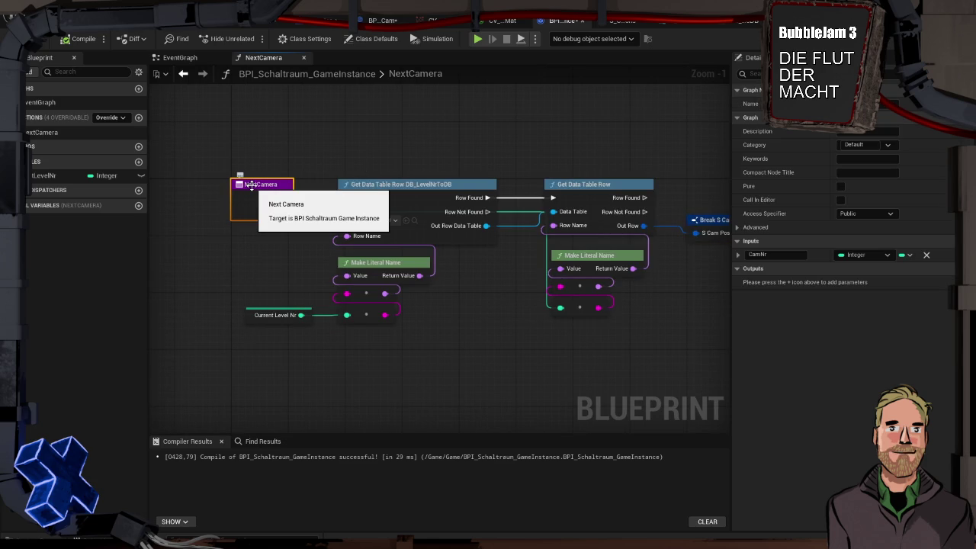
double_click(251, 185)
text(GetCmae)
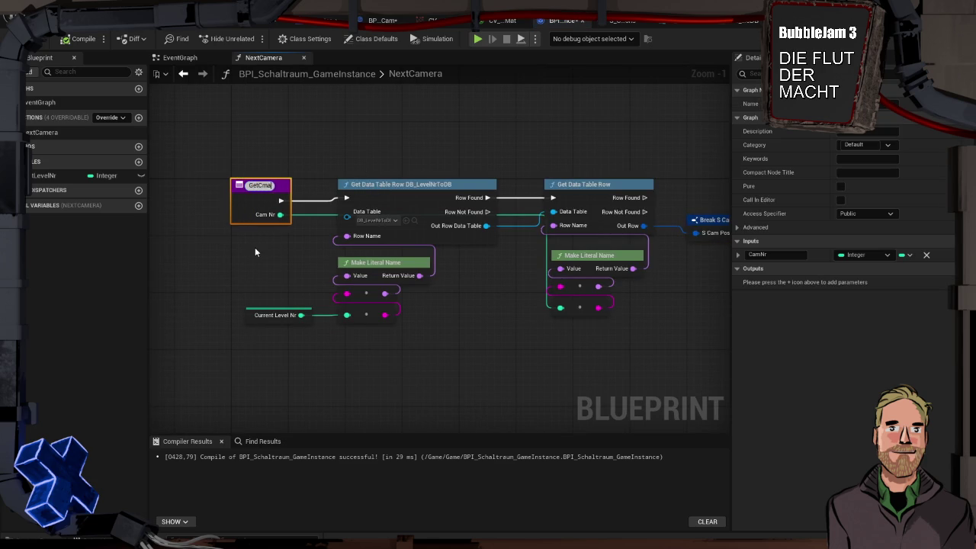
key(BackSpace)
key(BackSpace)
key(BackSpace)
text(ameraTable)
key(Return)
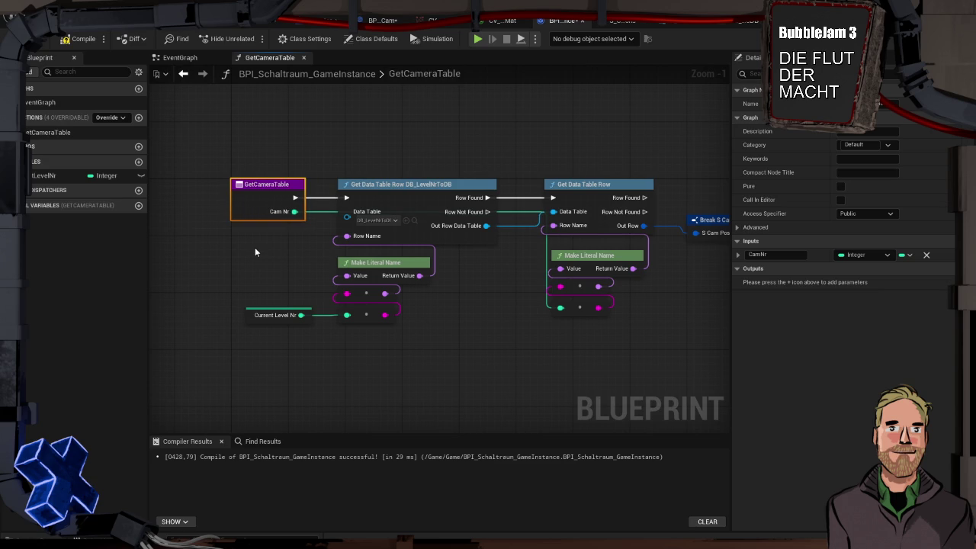
Step: Remove the CamNr input and delete the camera-row lookup and Break S Cam Positions nodes
alt+click(296, 211)
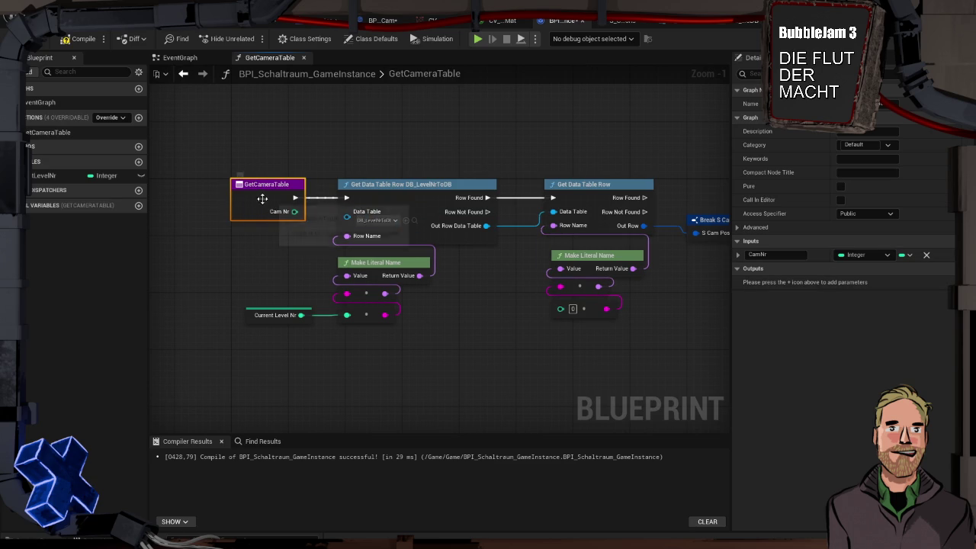
click(927, 256)
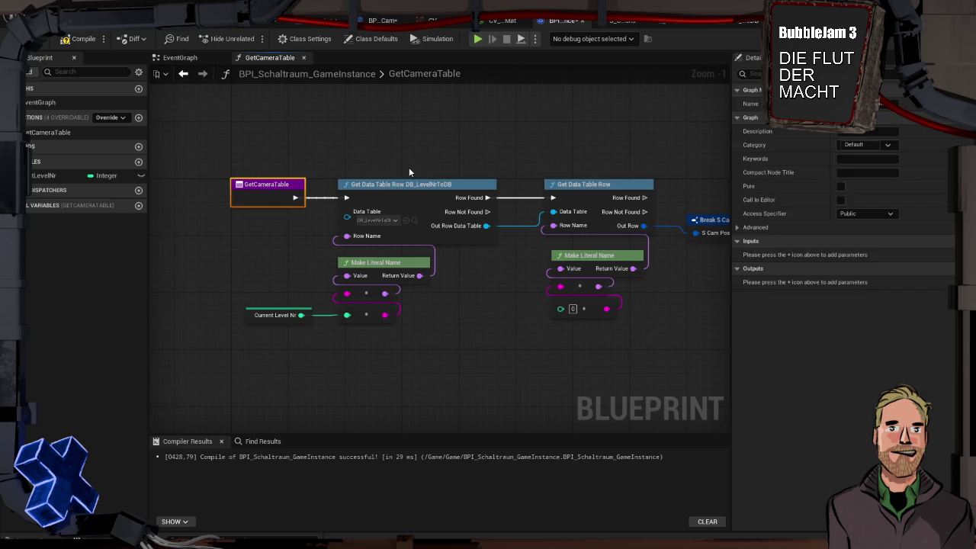
click(420, 238)
mouse_move(518, 273)
mouse_down()
mouse_move(407, 261)
mouse_move(470, 257)
mouse_move(432, 253)
mouse_up()
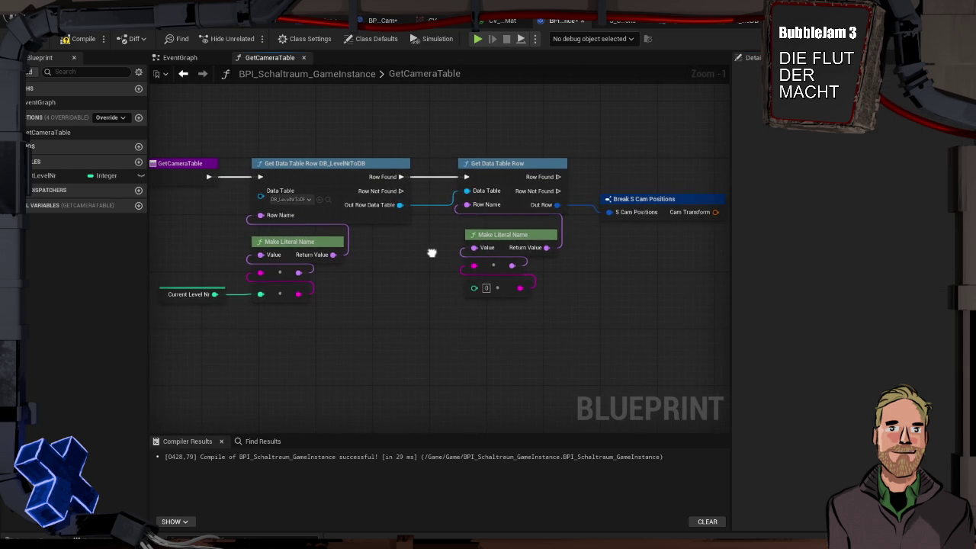
mouse_move(455, 131)
mouse_down()
mouse_move(611, 311)
mouse_move(651, 338)
mouse_up()
key(Delete)
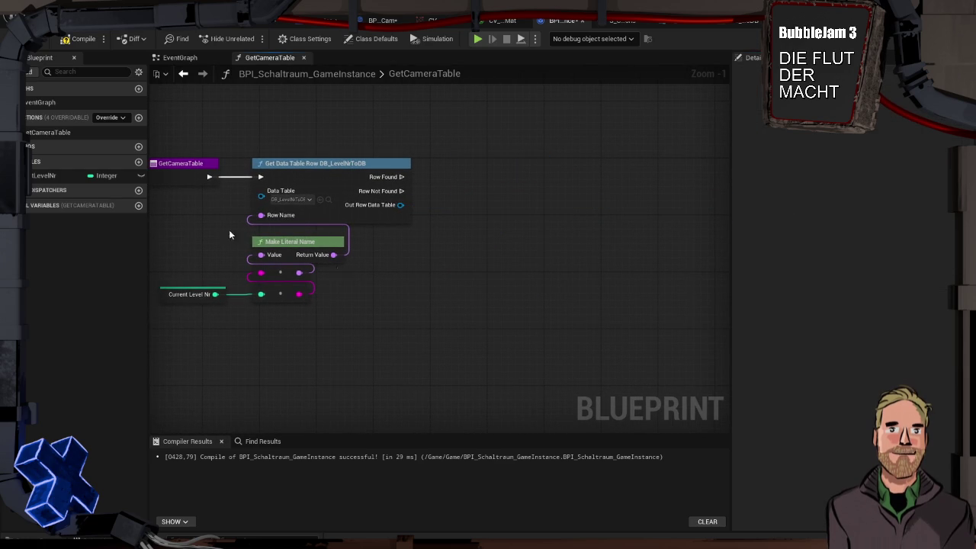
Step: Create a NextCamera function and paste the camera-row lookup and Break S Cam Positions nodes into it
click(138, 118)
text(Next)
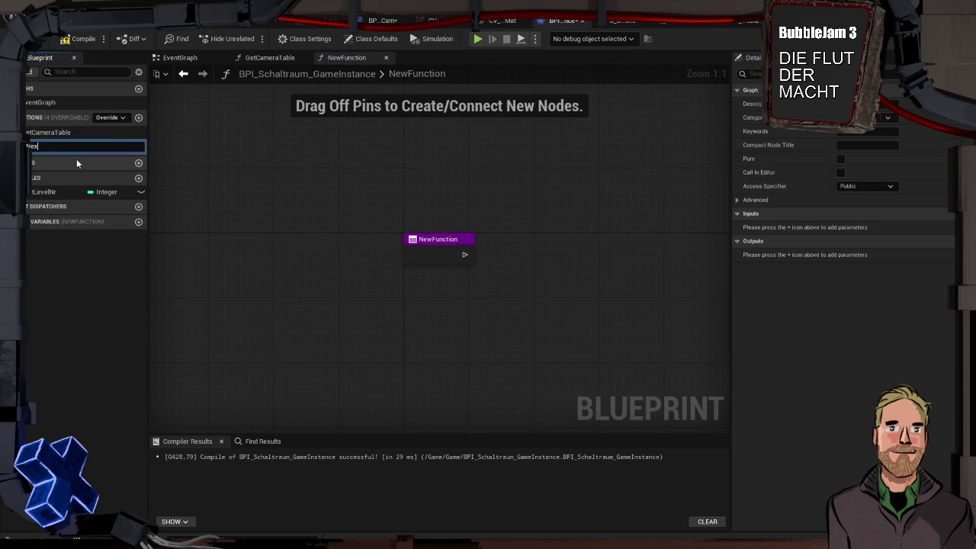
text(Camera)
key(Return)
drag(421, 210, 324, 175)
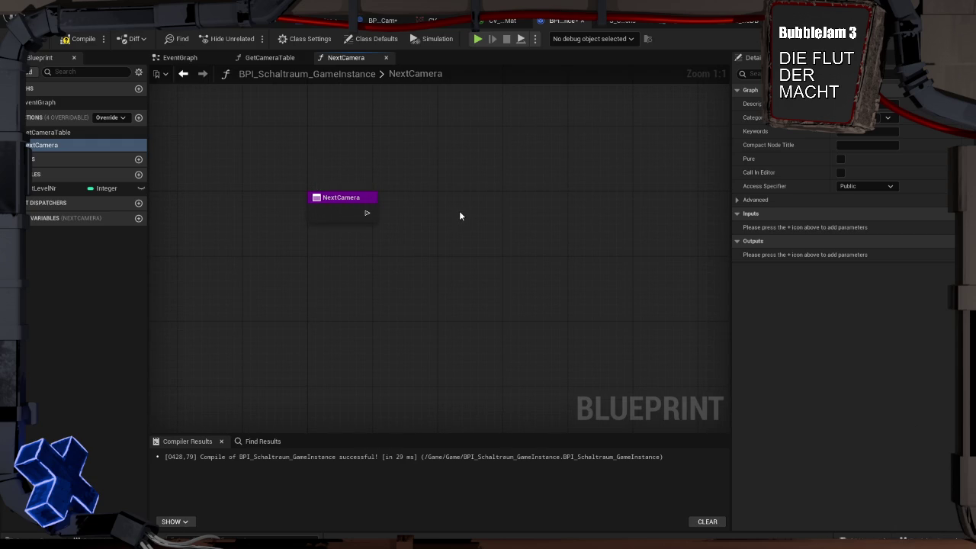
key(super+v)
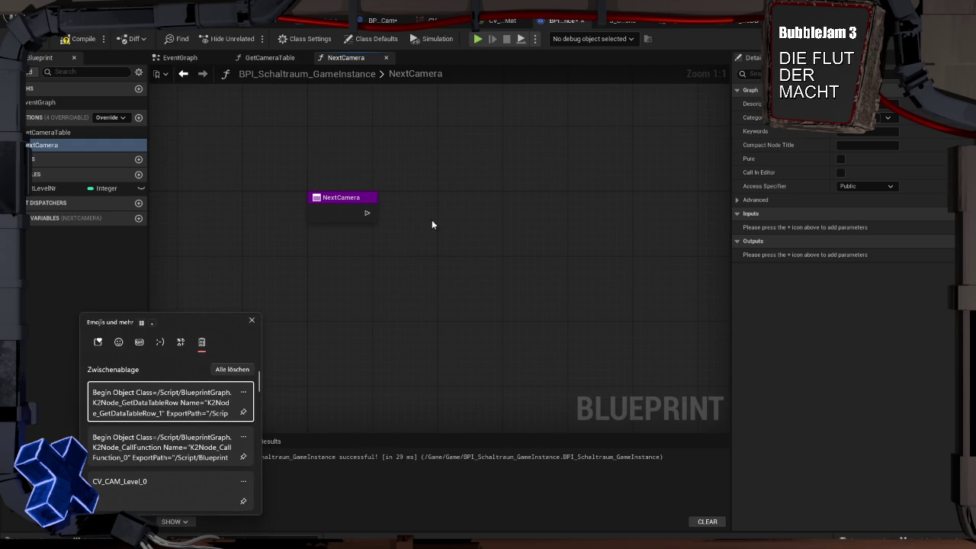
click(198, 400)
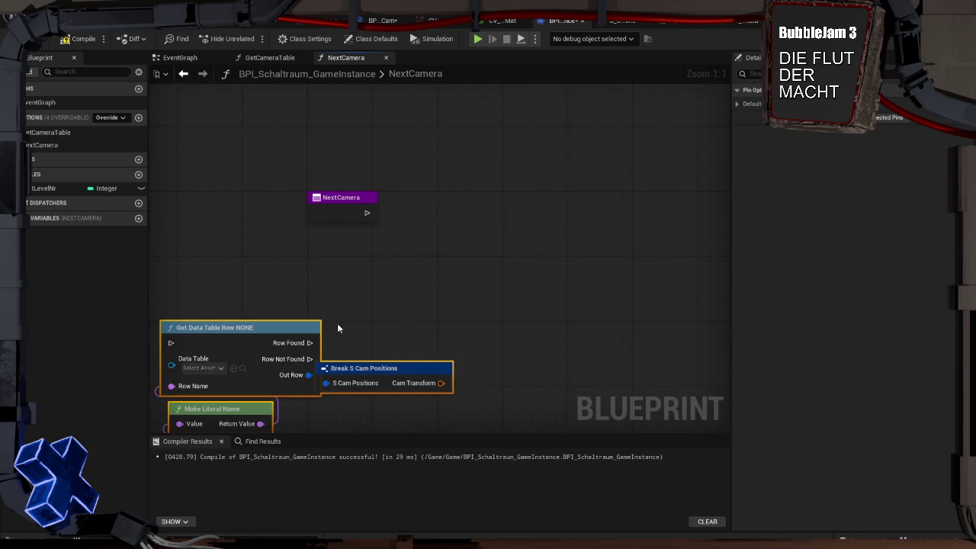
drag(260, 332, 514, 197)
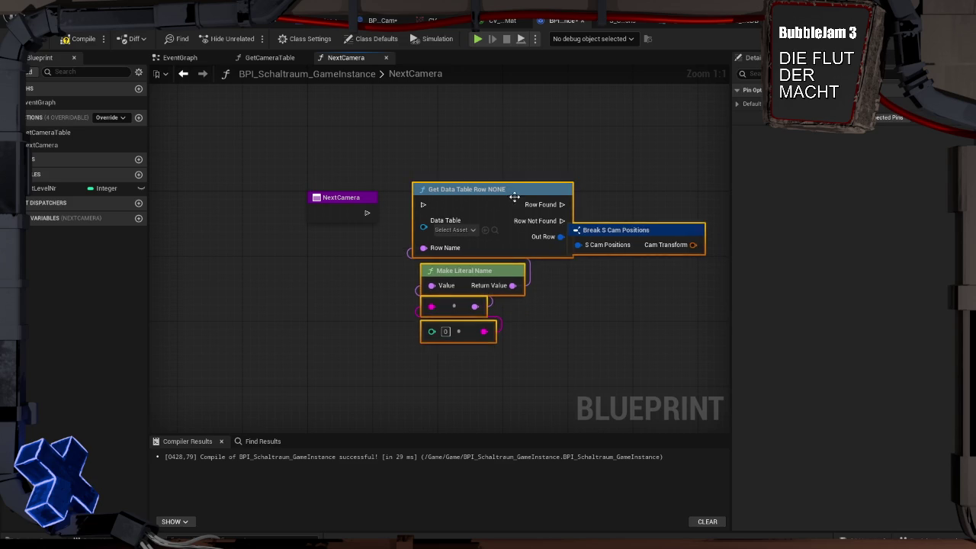
click(55, 133)
double_click(55, 132)
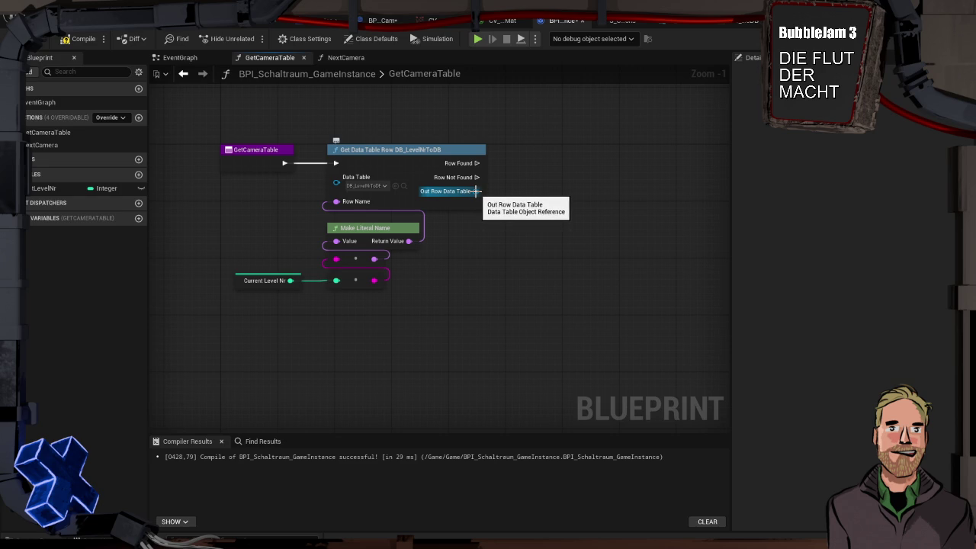
Step: Add a Get Data Table Row Names node fed by the found data table
drag(476, 191, 536, 158)
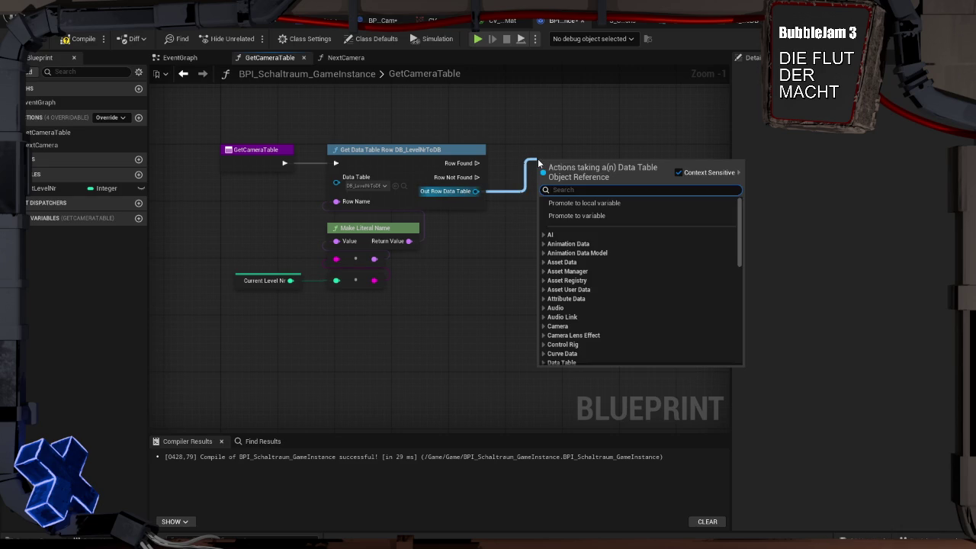
text(row)
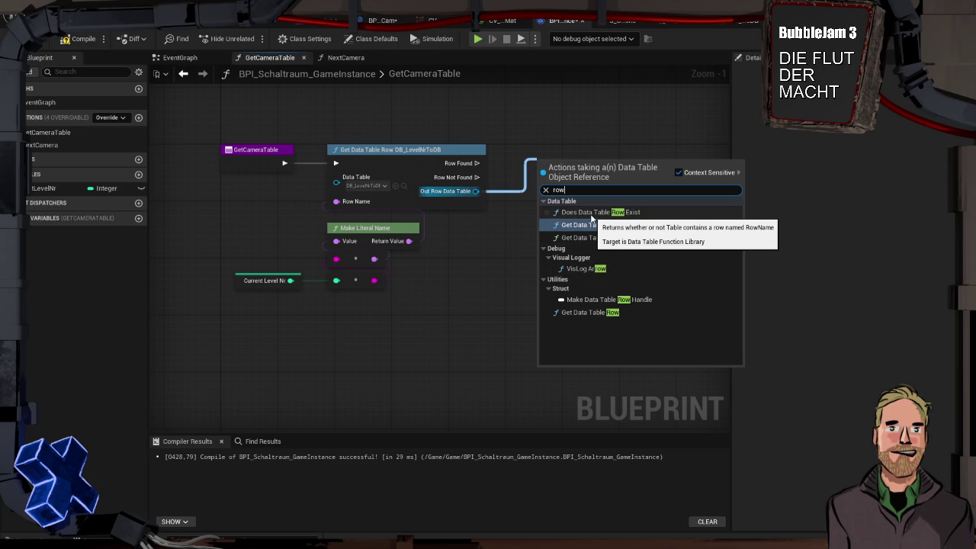
click(592, 213)
drag(601, 134, 611, 216)
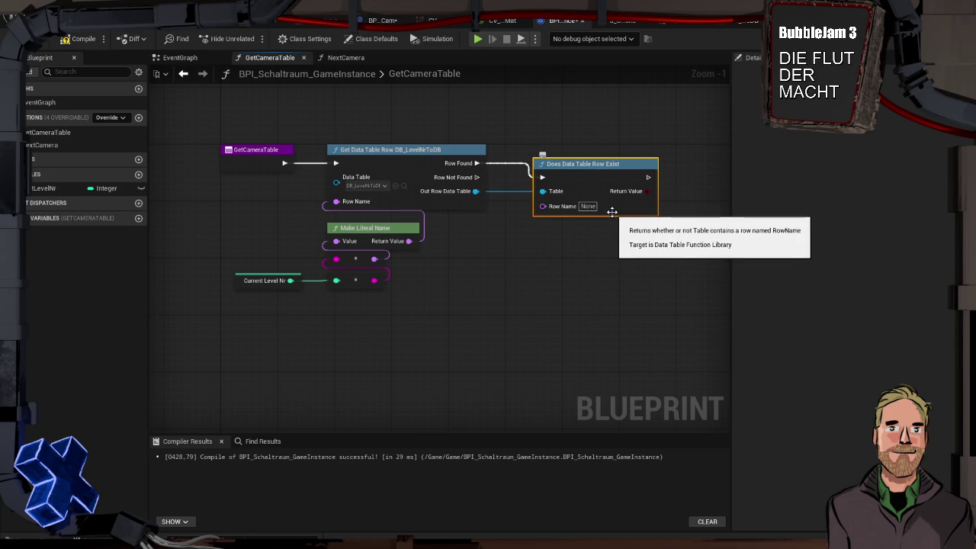
key(Delete)
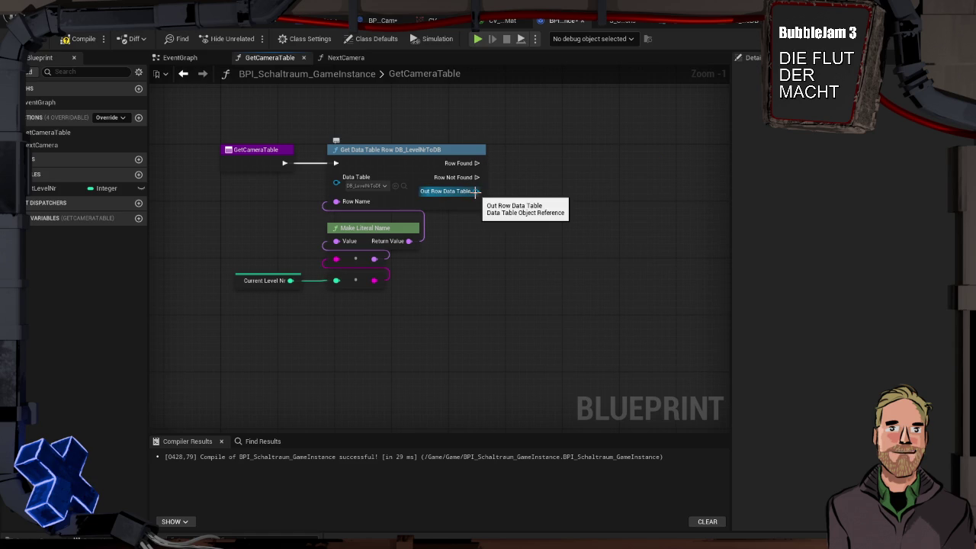
drag(475, 191, 542, 179)
text(row)
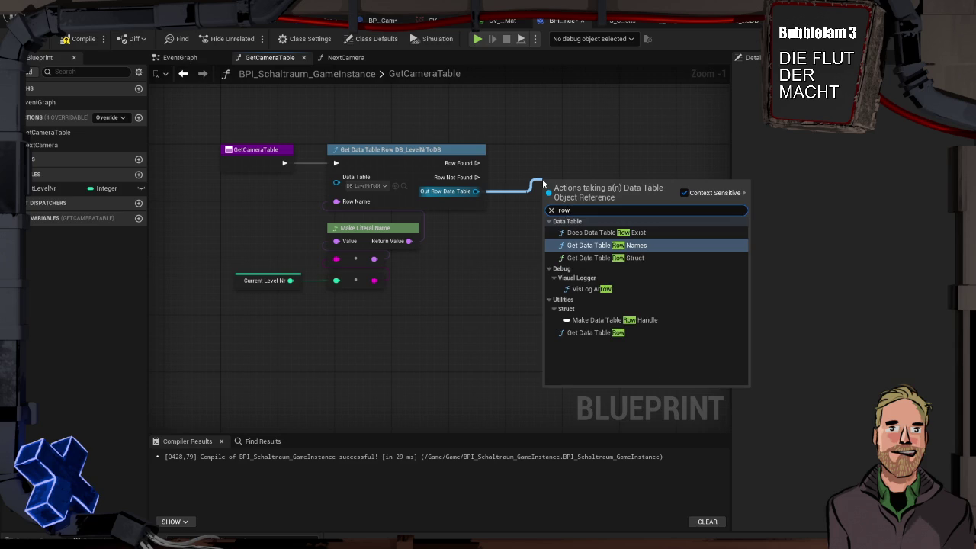
key(Return)
drag(542, 177, 530, 143)
click(648, 226)
drag(648, 227, 514, 213)
Step: Count the row names with a Length node
drag(478, 169, 531, 204)
text(en)
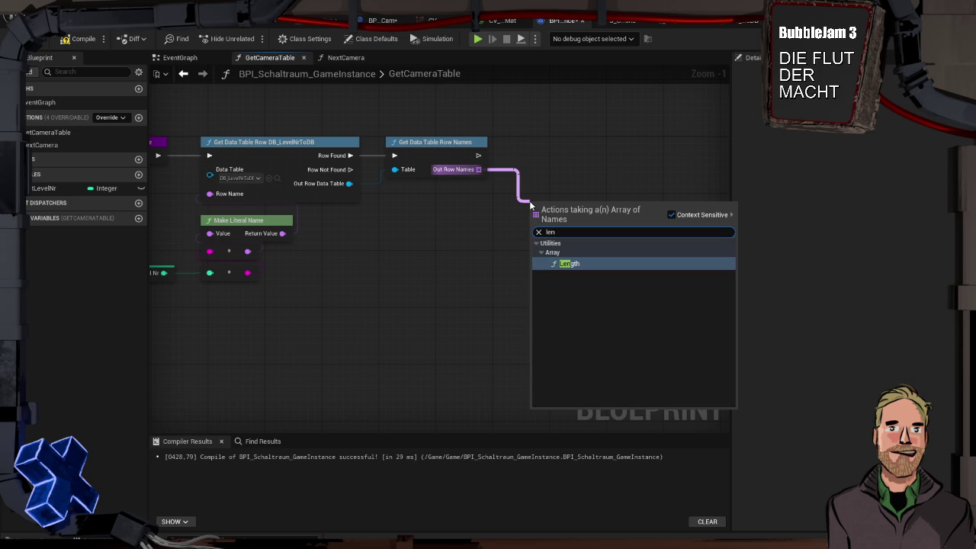
key(Return)
drag(553, 206, 412, 195)
click(384, 125)
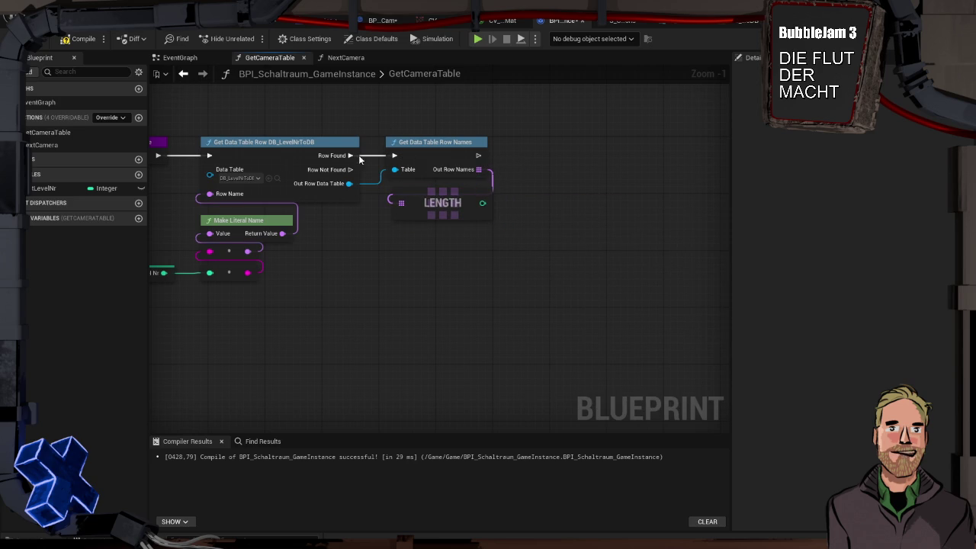
Step: Add a Return Node outputting Out Row Data Table and Out Data Table Length
drag(478, 155, 549, 159)
text(return)
key(Return)
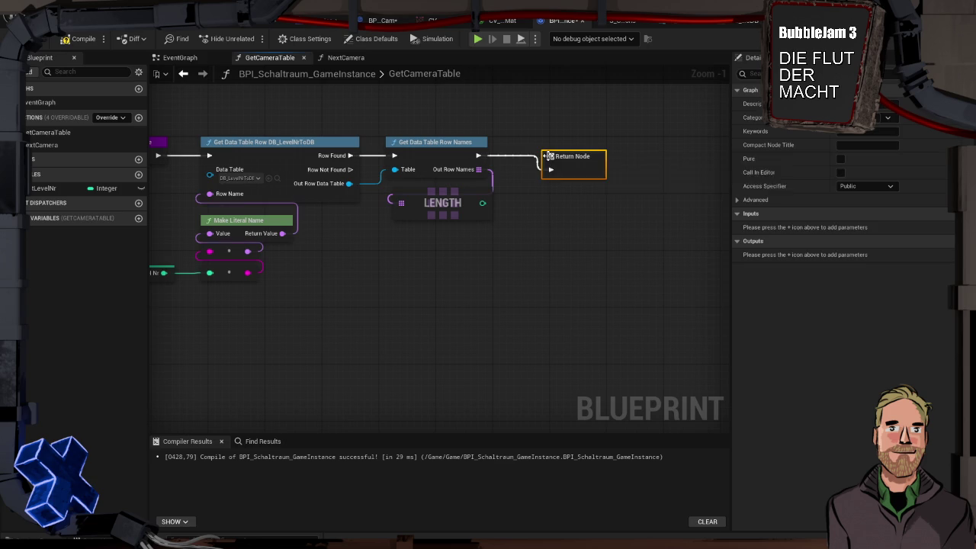
mouse_move(350, 183)
mouse_down()
mouse_move(544, 167)
mouse_move(587, 172)
mouse_up()
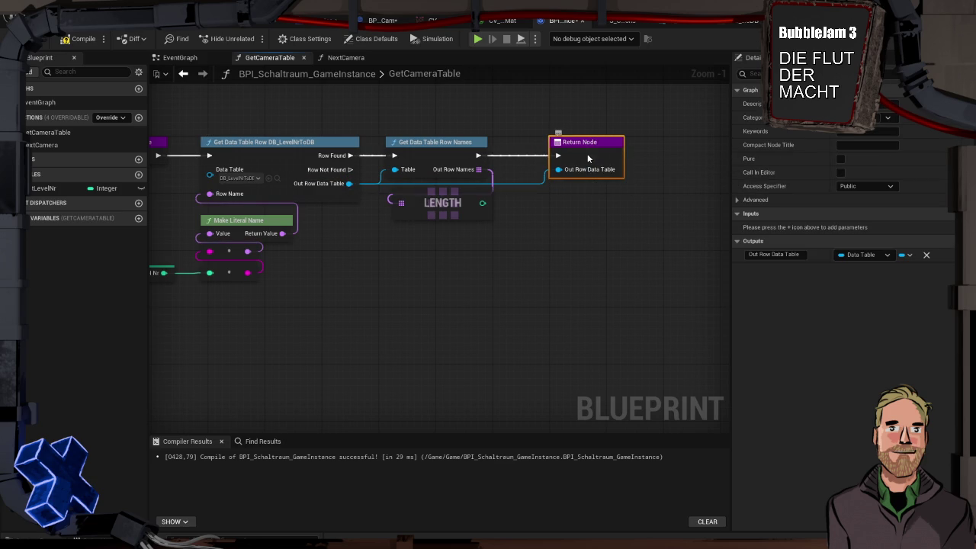
click(772, 255)
click(553, 235)
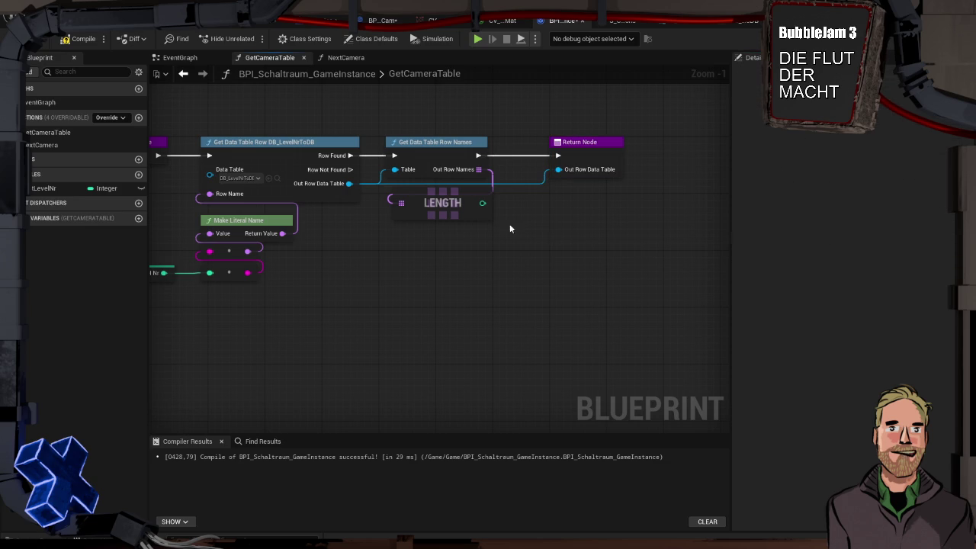
mouse_move(482, 203)
mouse_down()
mouse_move(548, 189)
mouse_move(598, 164)
mouse_up()
click(613, 186)
click(783, 268)
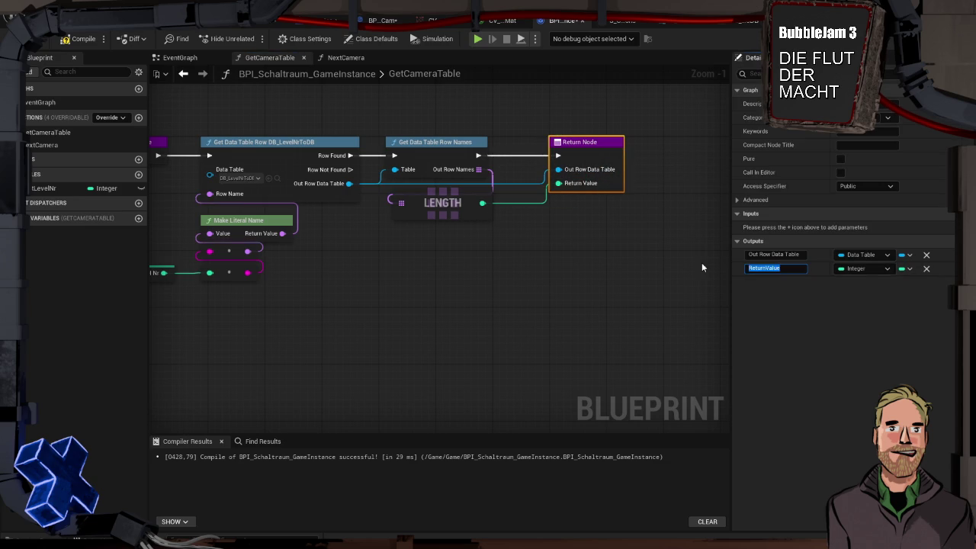
text(Out)
text( Data Table Length)
key(Return)
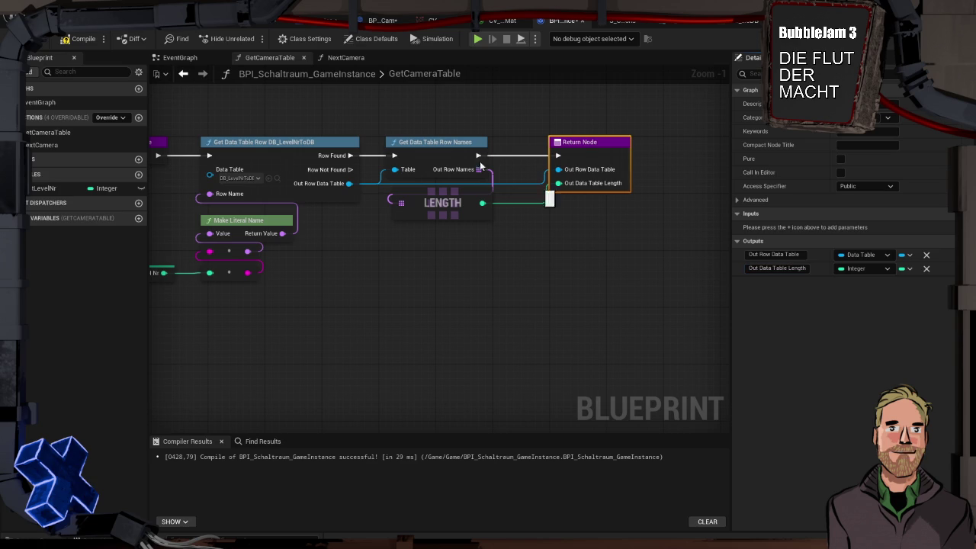
Step: Compile the blueprint and jump to the failing node in NextCamera
click(79, 39)
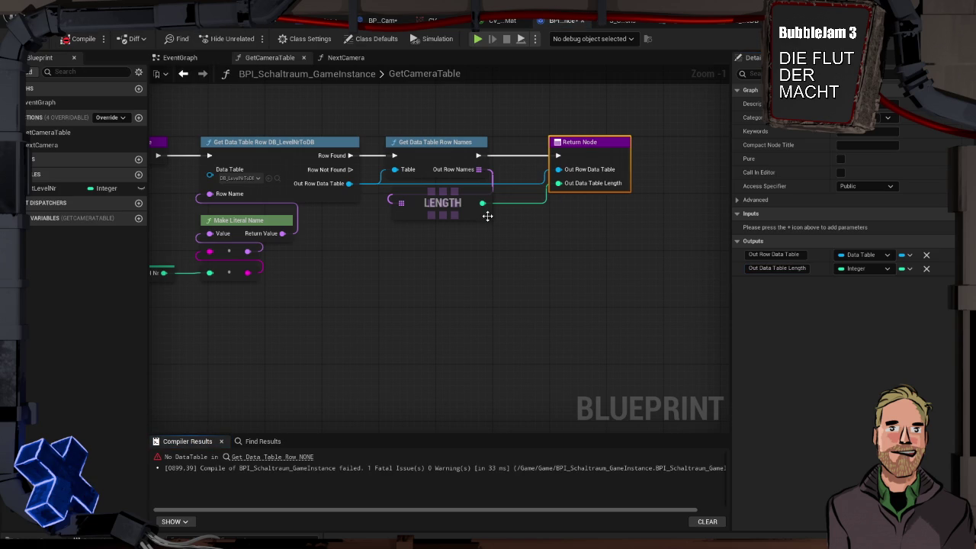
click(295, 458)
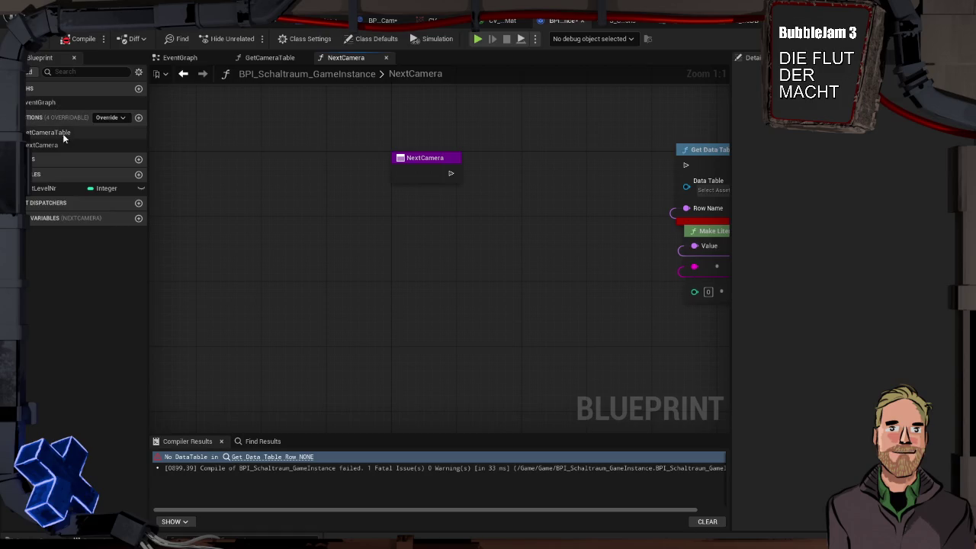
click(59, 101)
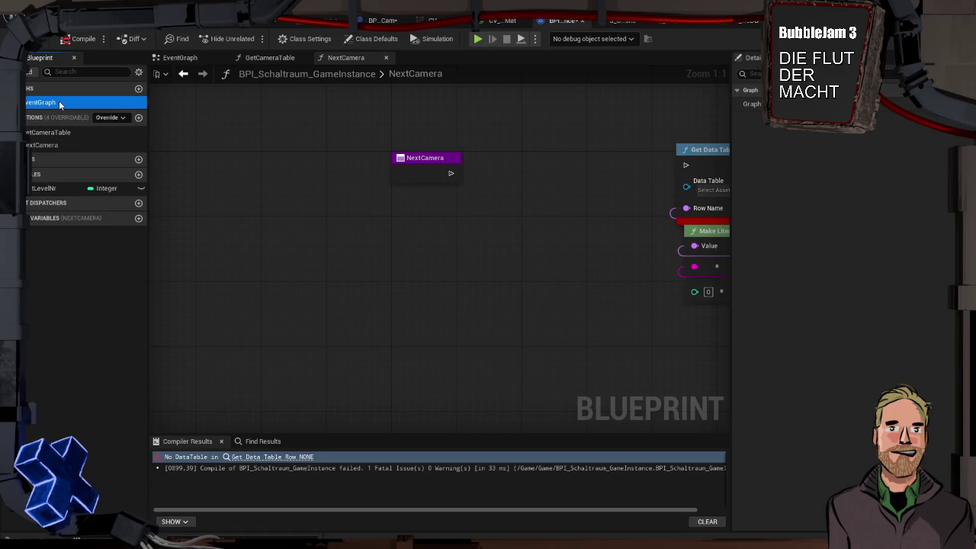
double_click(58, 101)
Step: Add a custom event named FetchLevelCameraData to the EventGraph
right_click(333, 183)
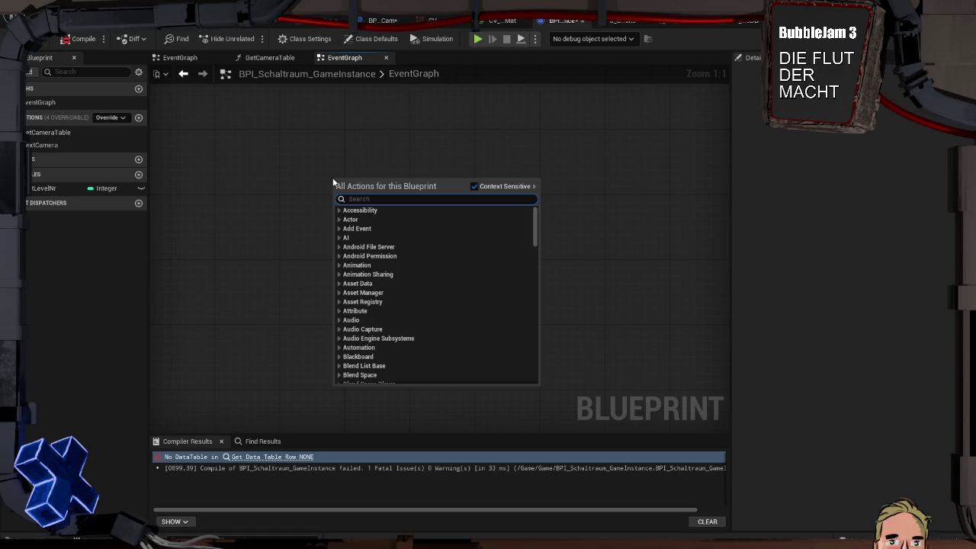
text(custom)
key(Return)
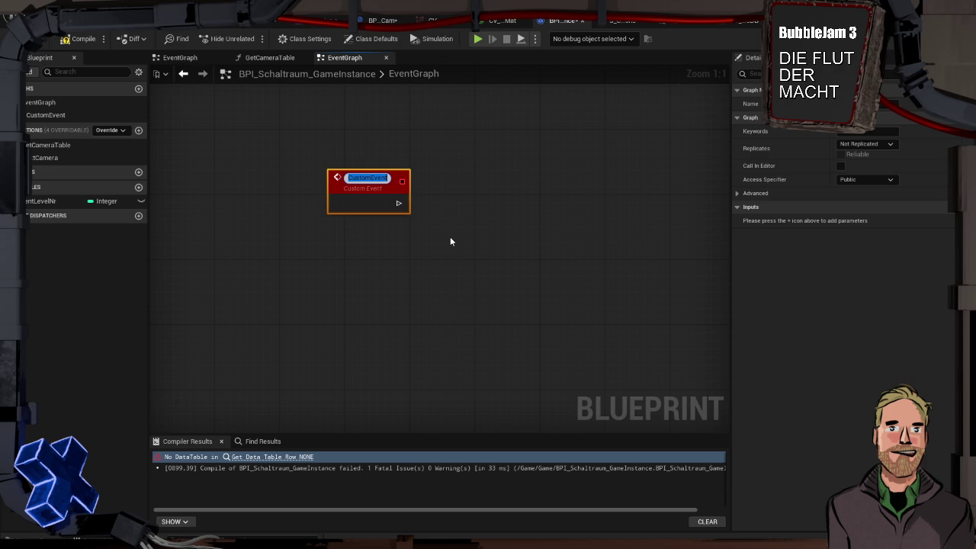
text(Get)
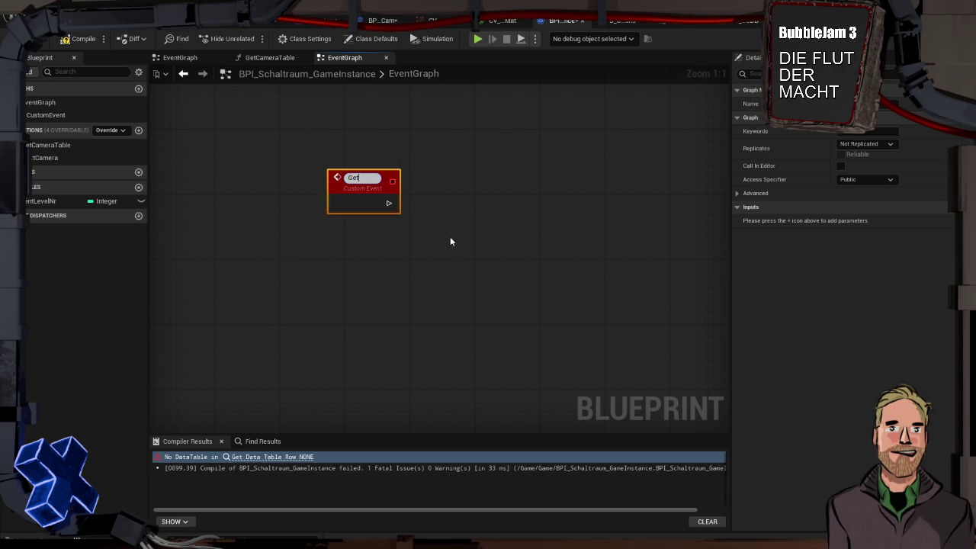
key(BackSpace)
key(BackSpace)
key(BackSpace)
text(Level)
text(CameraData)
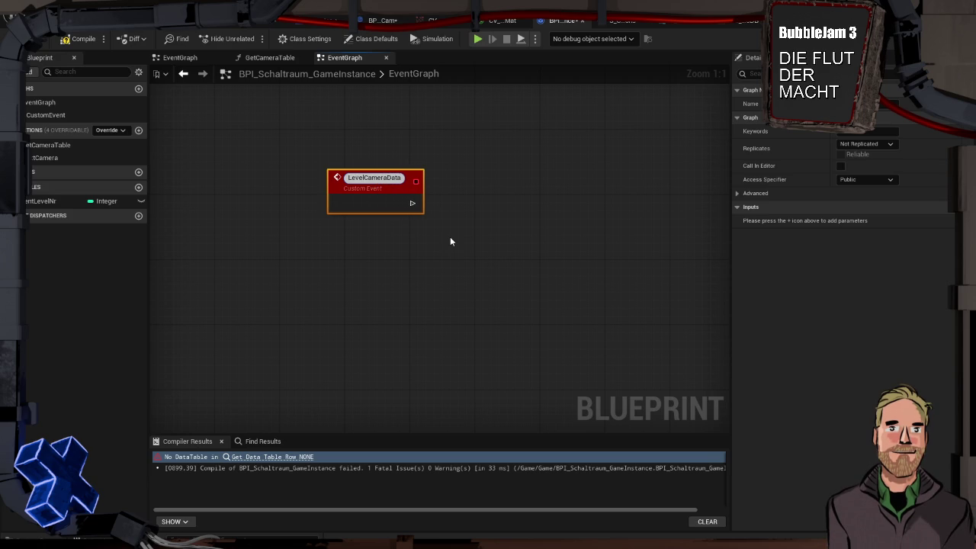
text(Fetch)
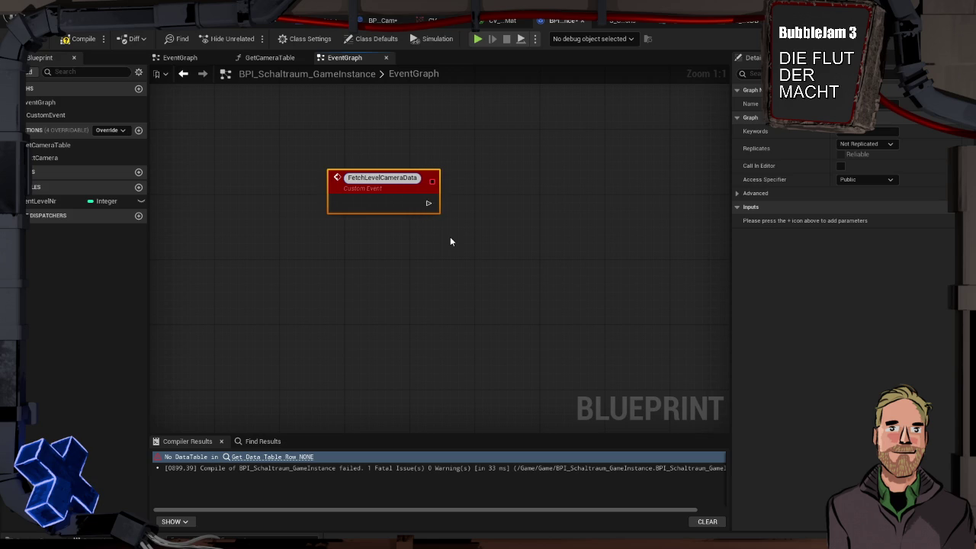
key(Return)
mouse_move(353, 173)
mouse_down()
mouse_move(351, 155)
mouse_move(278, 176)
mouse_up()
Step: Call Get Camera Table from the FetchLevelCameraData event
mouse_move(53, 144)
mouse_down()
mouse_move(397, 168)
mouse_move(345, 185)
mouse_up()
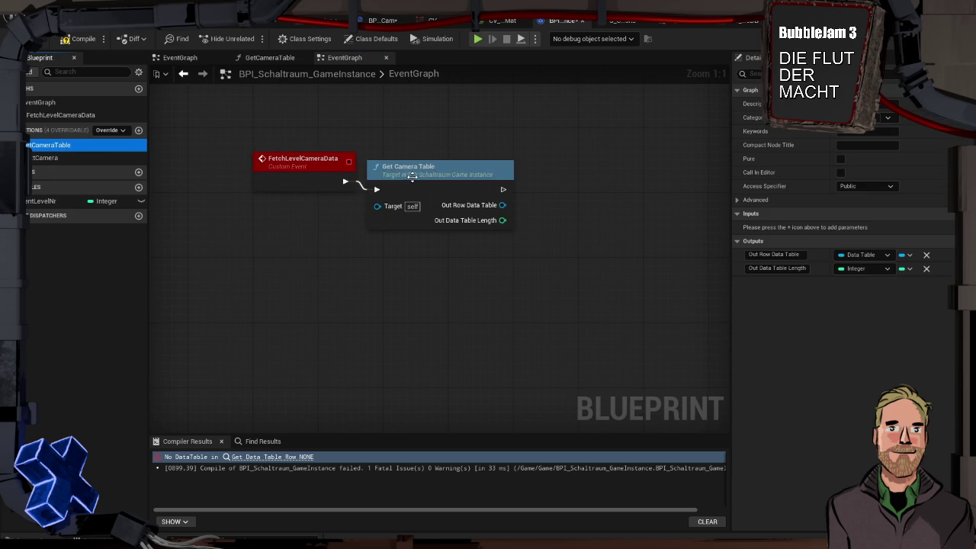
click(373, 131)
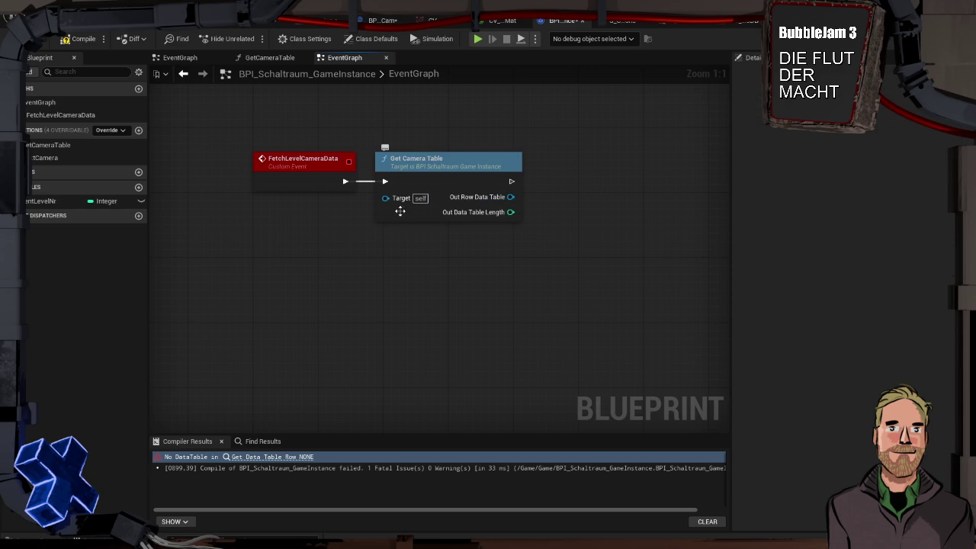
click(483, 162)
double_click(483, 163)
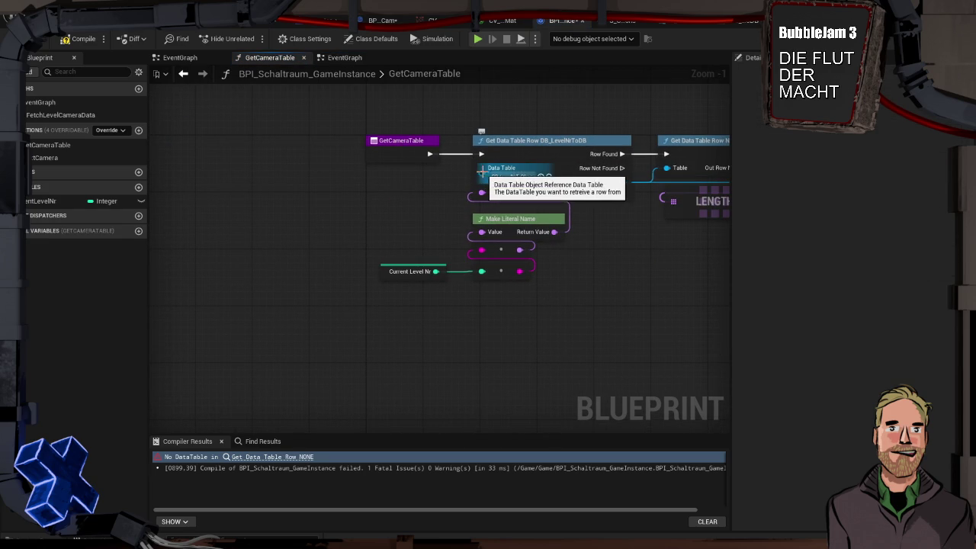
Step: Replace GetCameraTable's Current Level Nr variable with a CurrentLevelNr function input and compile
click(385, 272)
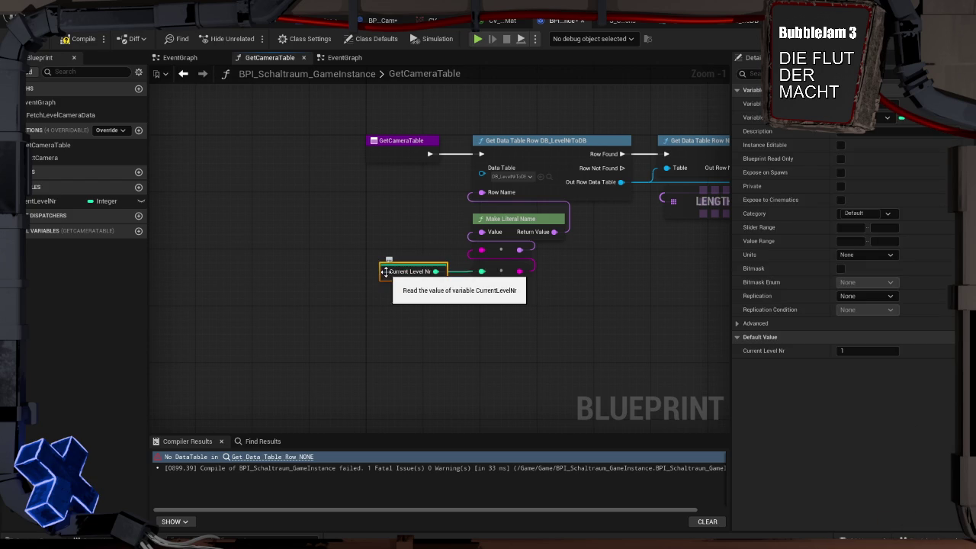
drag(397, 237, 416, 304)
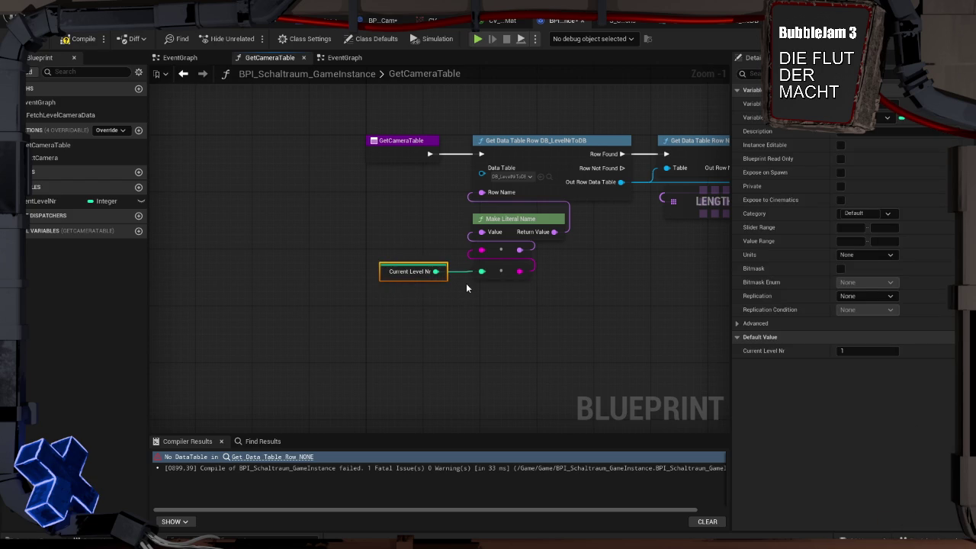
key(Delete)
mouse_move(481, 271)
mouse_down()
mouse_move(406, 185)
mouse_move(397, 156)
mouse_up()
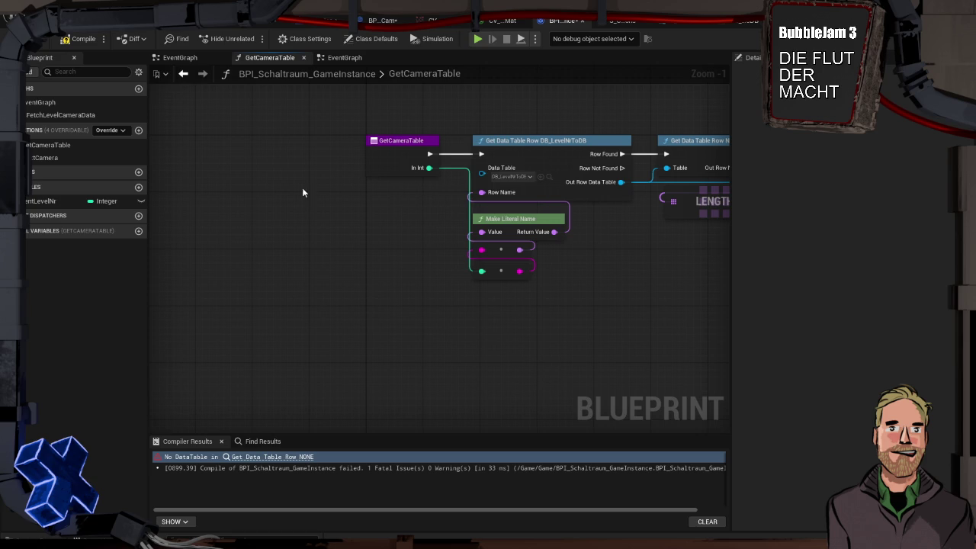
click(376, 153)
click(778, 254)
text(CurrentLevelNr)
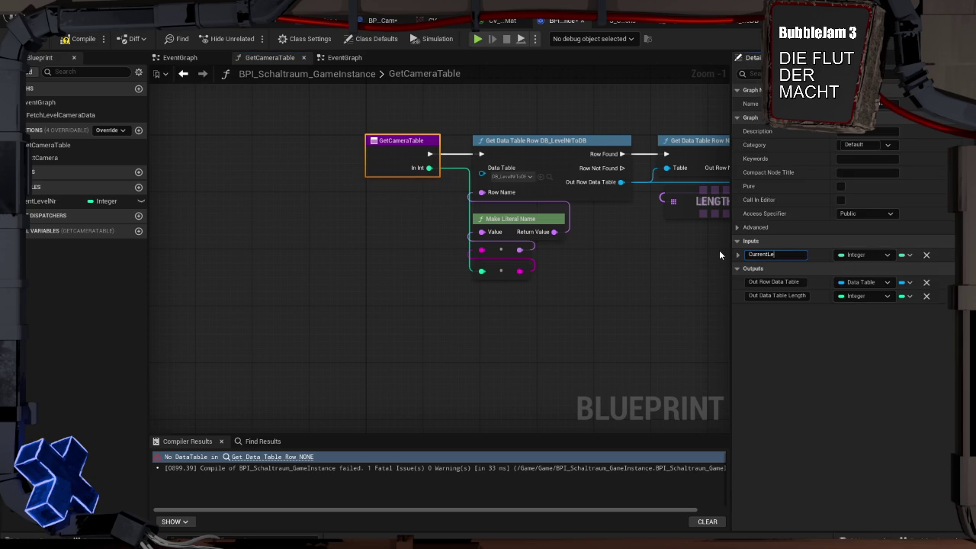
key(Return)
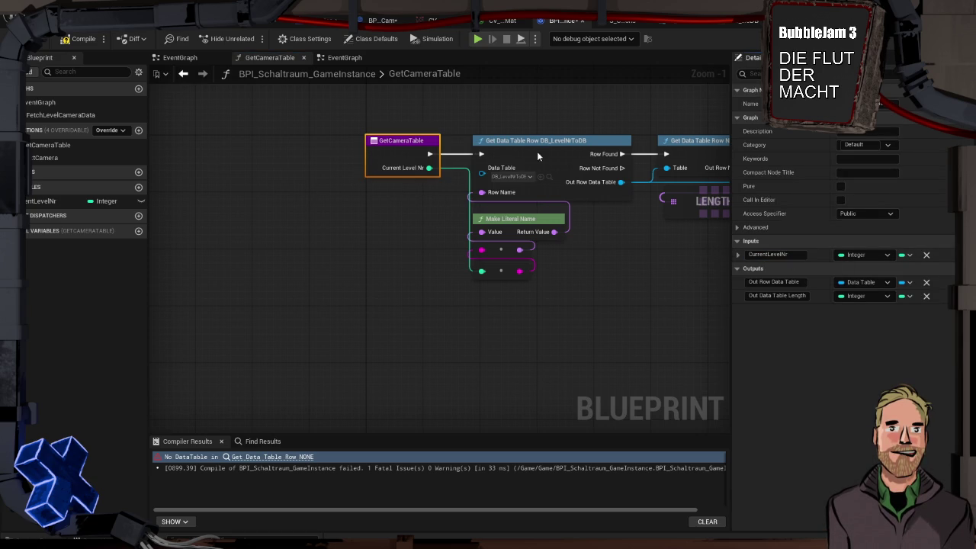
click(86, 42)
Step: In NextCamera, move the Get Data Table Row node up-left toward the entry node
click(59, 145)
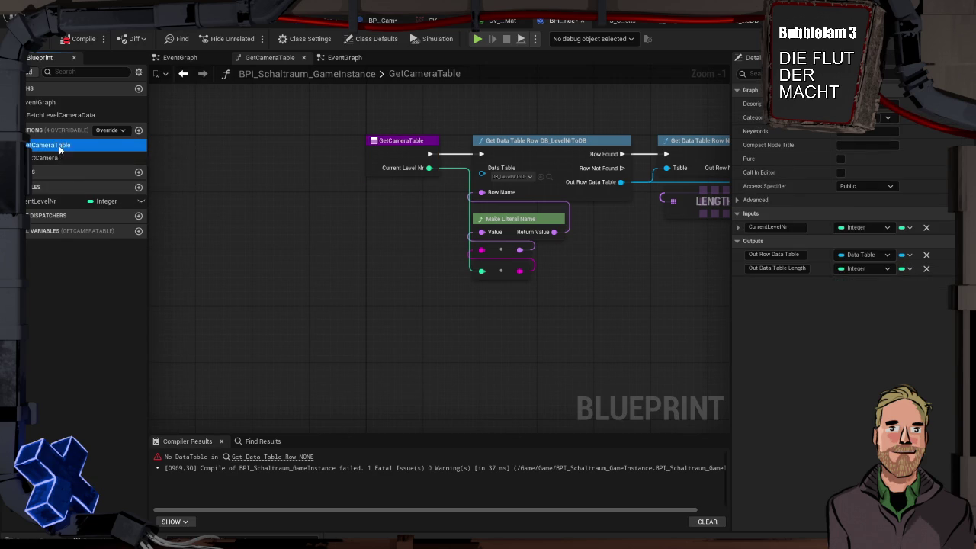
click(70, 157)
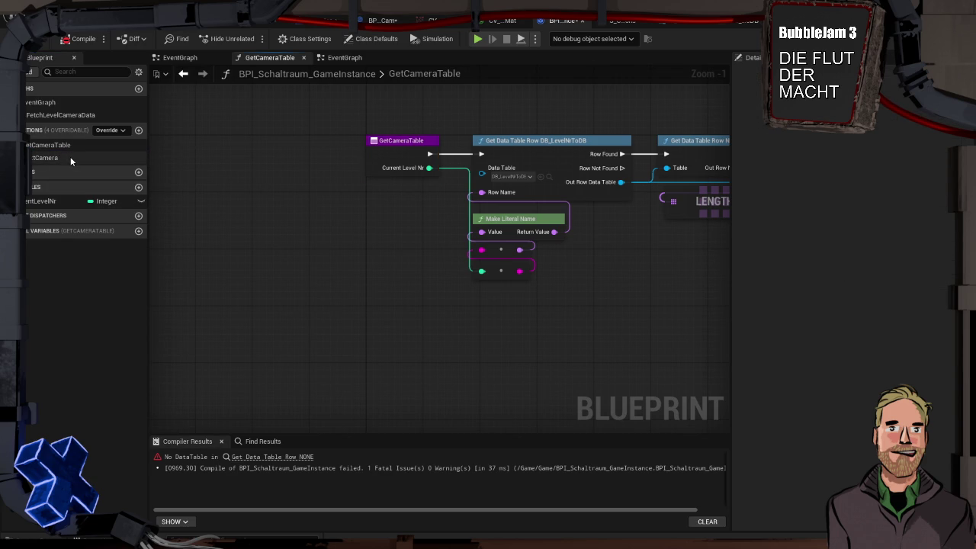
double_click(70, 156)
double_click(59, 149)
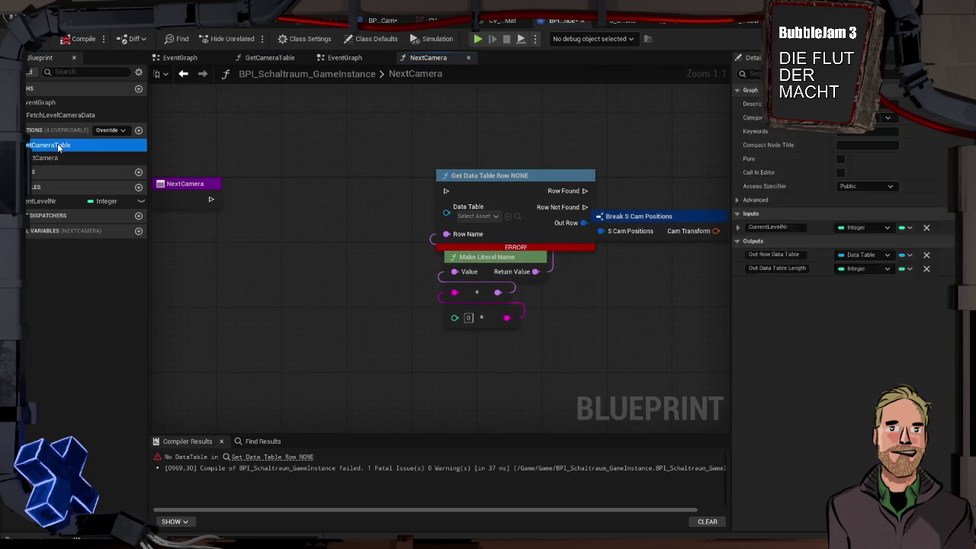
double_click(58, 156)
right_click(490, 177)
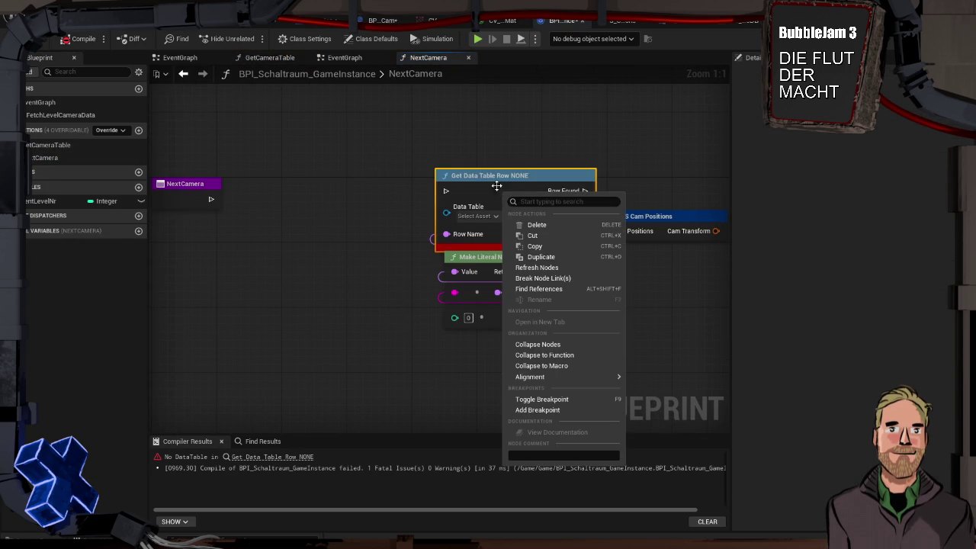
drag(490, 176, 417, 144)
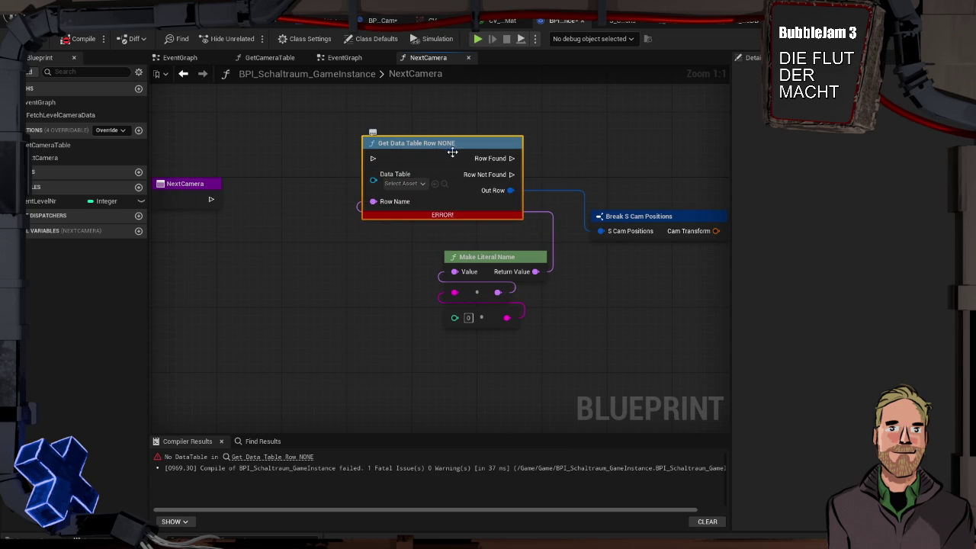
drag(286, 147, 410, 161)
drag(330, 213, 366, 214)
key(Escape)
double_click(44, 114)
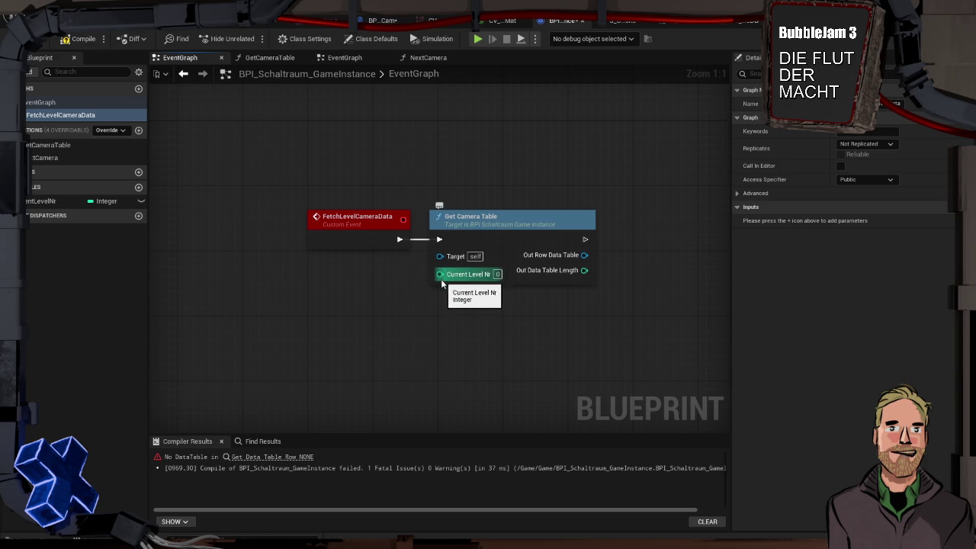
Step: Give FetchLevelCameraData a Current Level Nr input wired into Get Camera Table's Current Level Nr
mouse_move(467, 218)
mouse_down()
mouse_move(515, 218)
mouse_move(481, 219)
mouse_up()
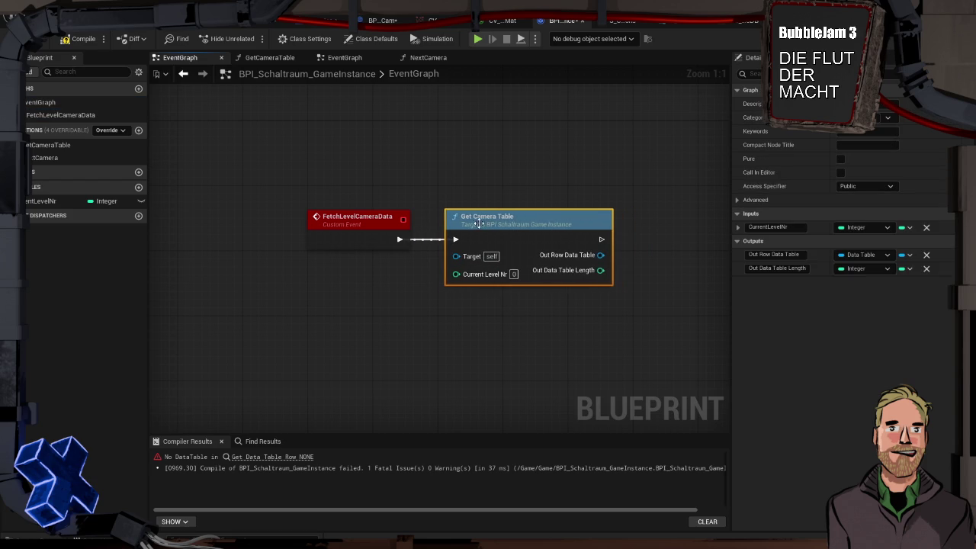
drag(455, 274, 347, 237)
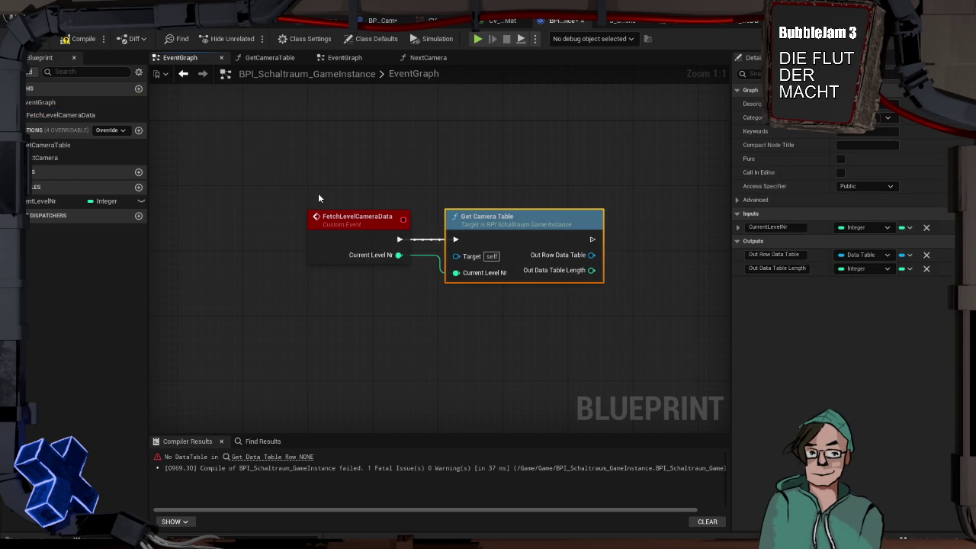
drag(496, 219, 357, 197)
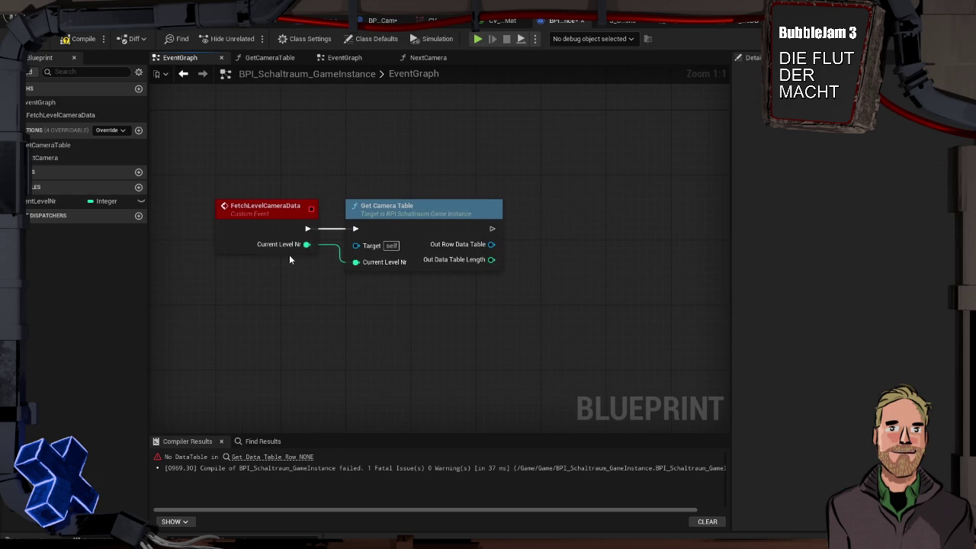
drag(538, 248, 493, 242)
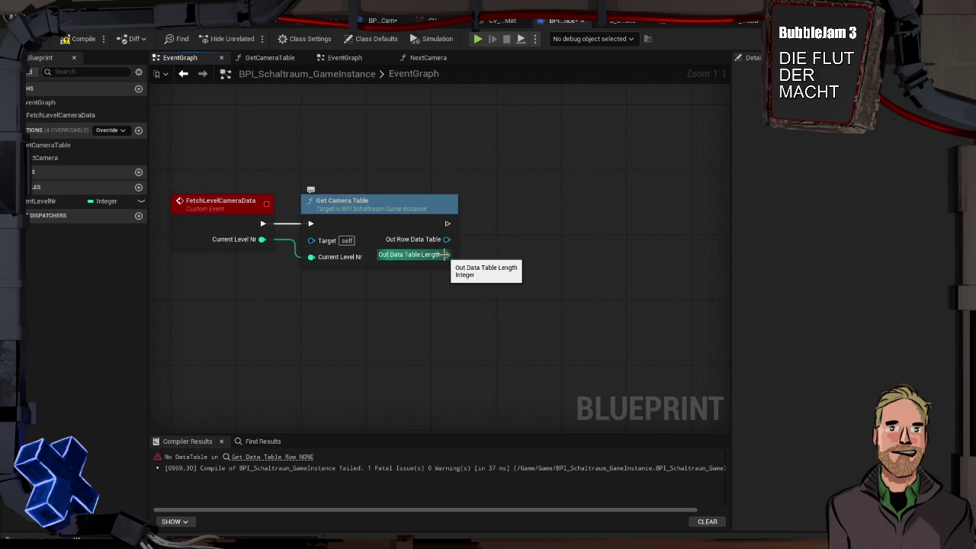
mouse_move(446, 254)
mouse_down()
mouse_move(457, 263)
mouse_move(488, 230)
mouse_up()
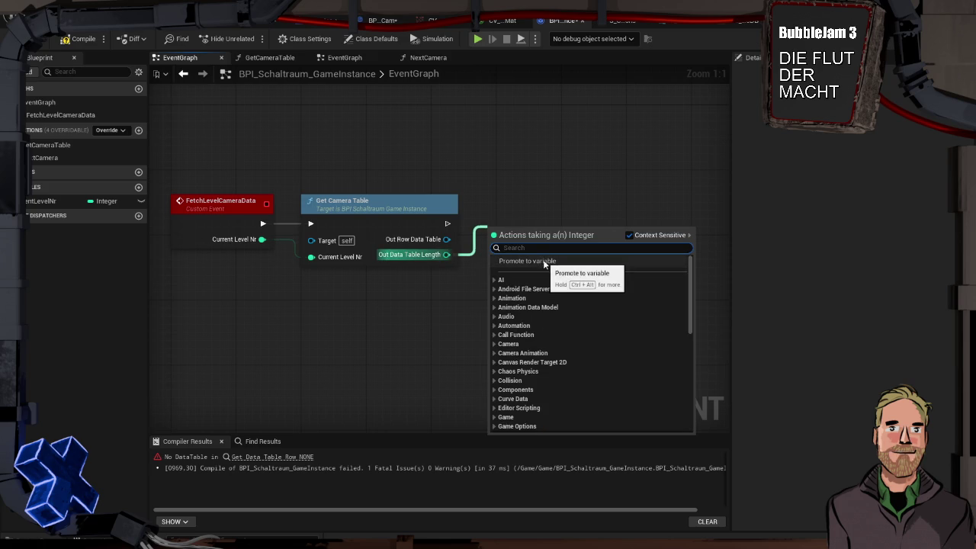
Step: Promote Out Data Table Length to a new variable named CurrentCameraAmount
click(542, 261)
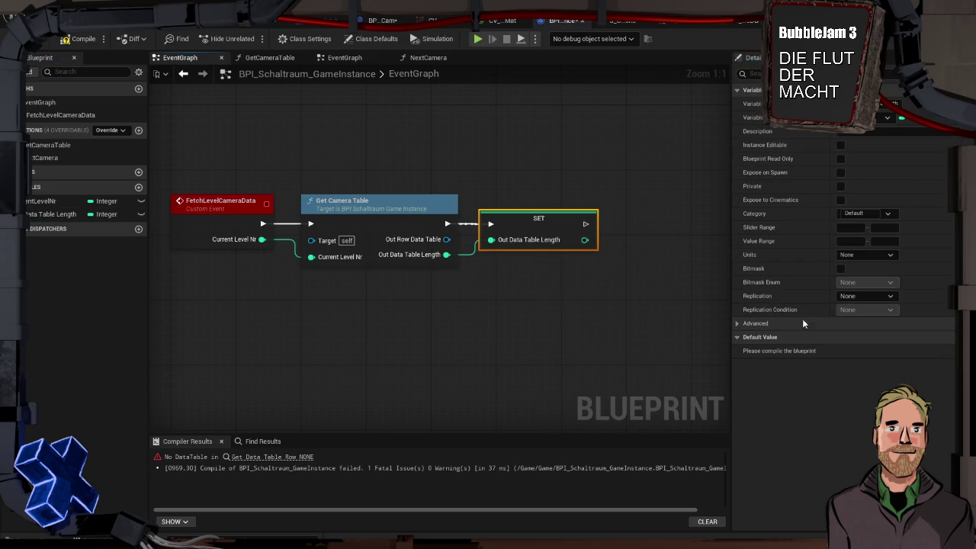
click(61, 214)
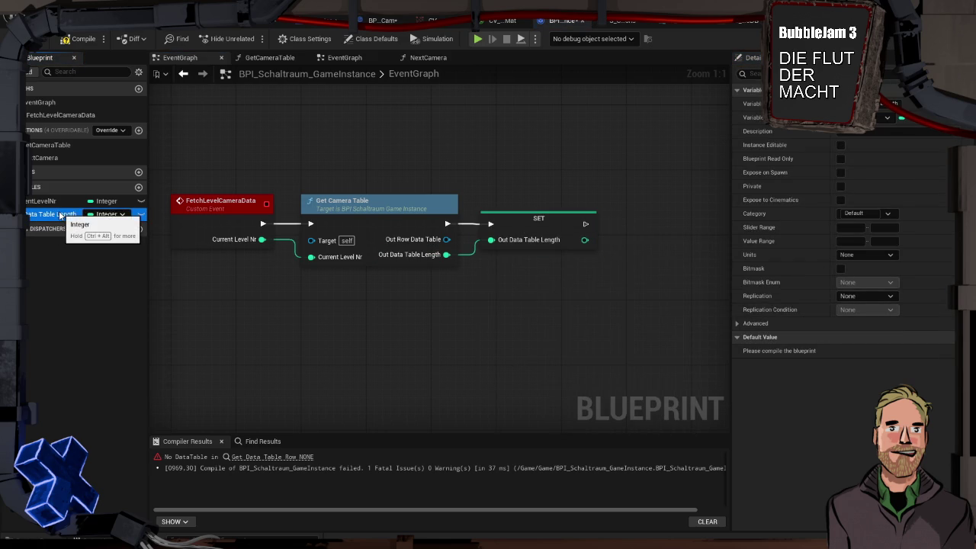
key(BackSpace)
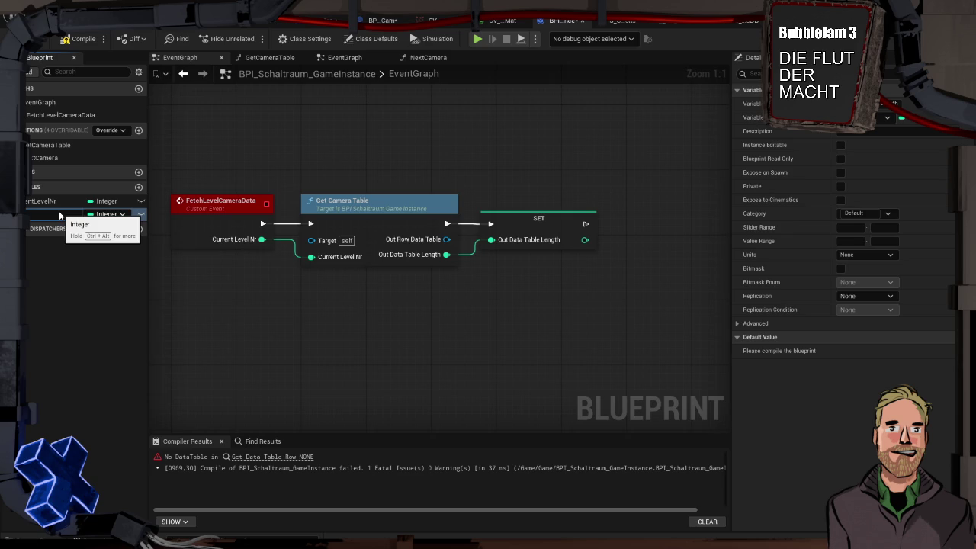
text(ntCameraAmo)
text(unt)
key(Return)
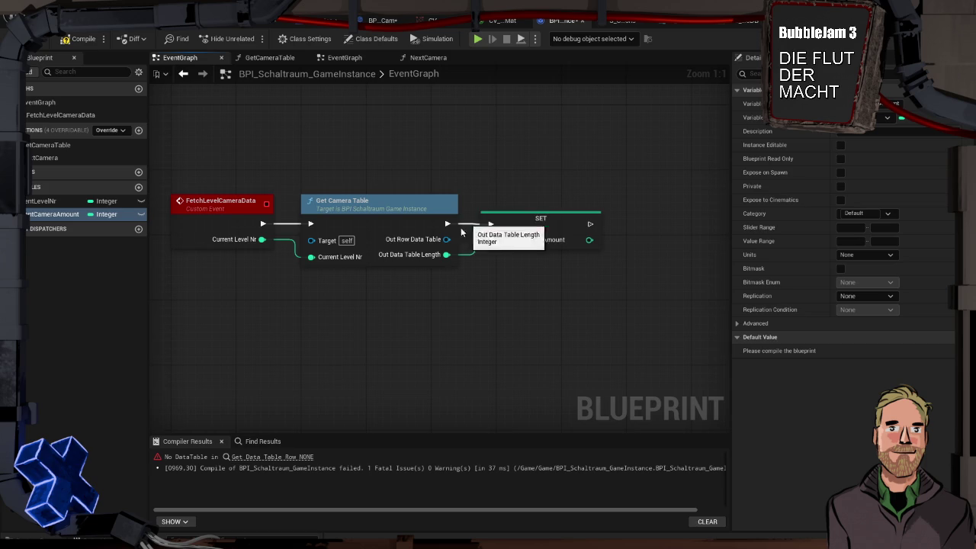
Step: Promote Out Row Data Table to CurrentCameraDataTable, setting it after CurrentCameraAmount
drag(448, 239, 652, 244)
click(682, 281)
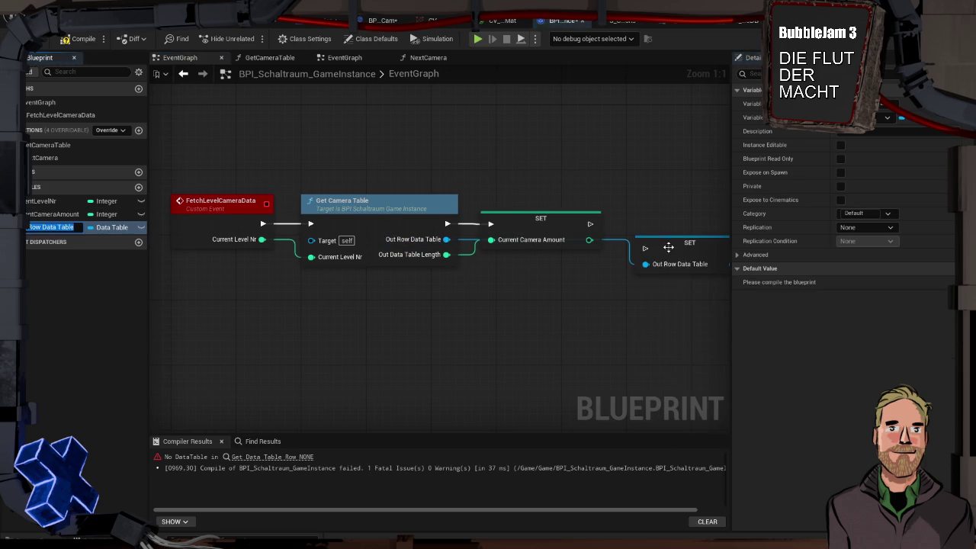
drag(591, 224, 627, 224)
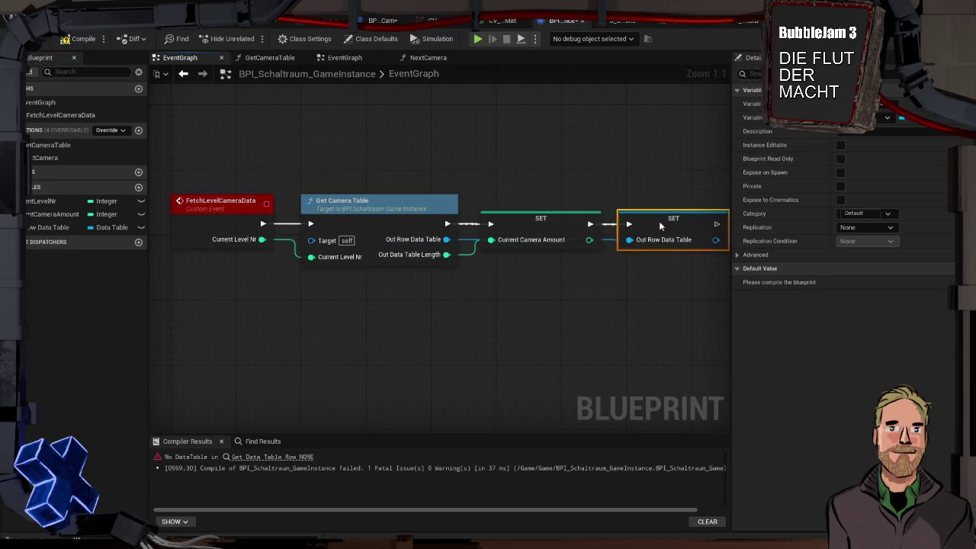
click(55, 227)
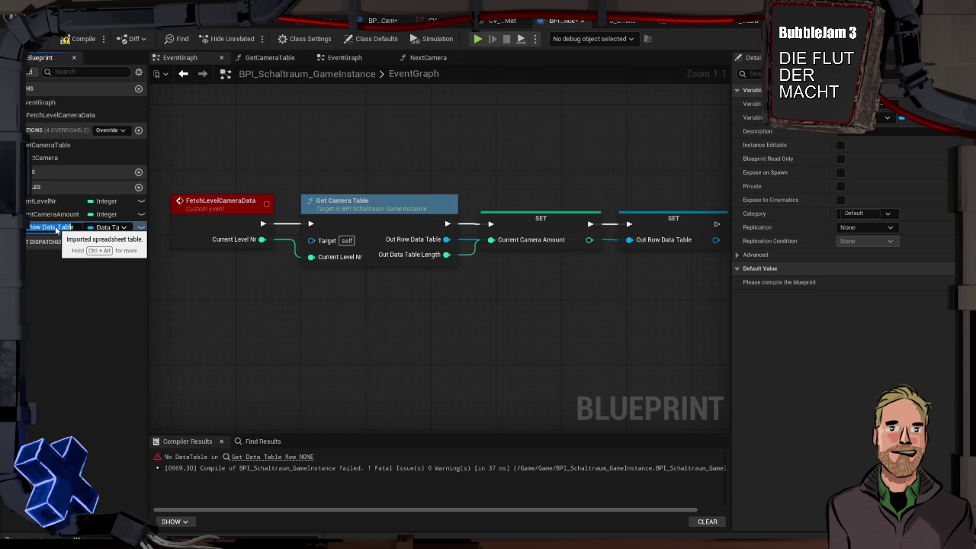
text(Current)
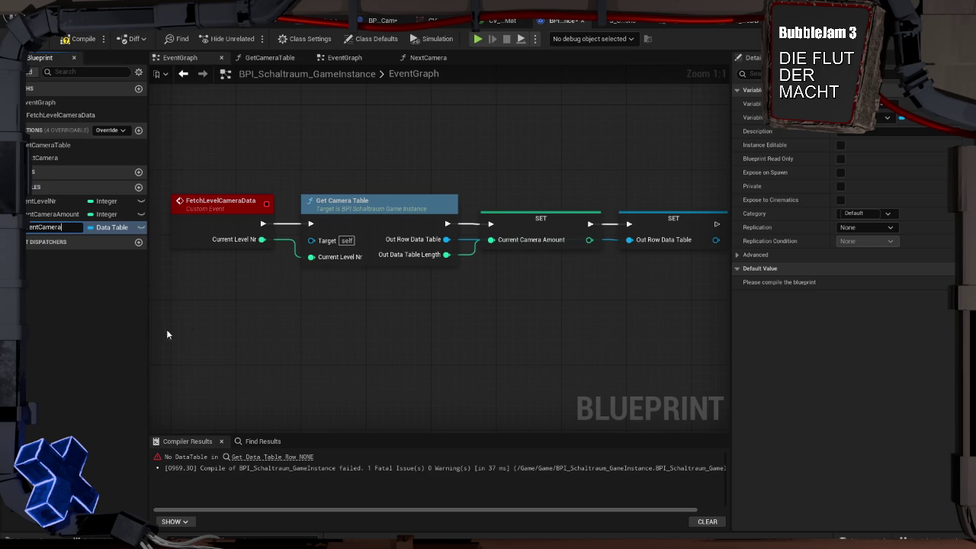
text(at)
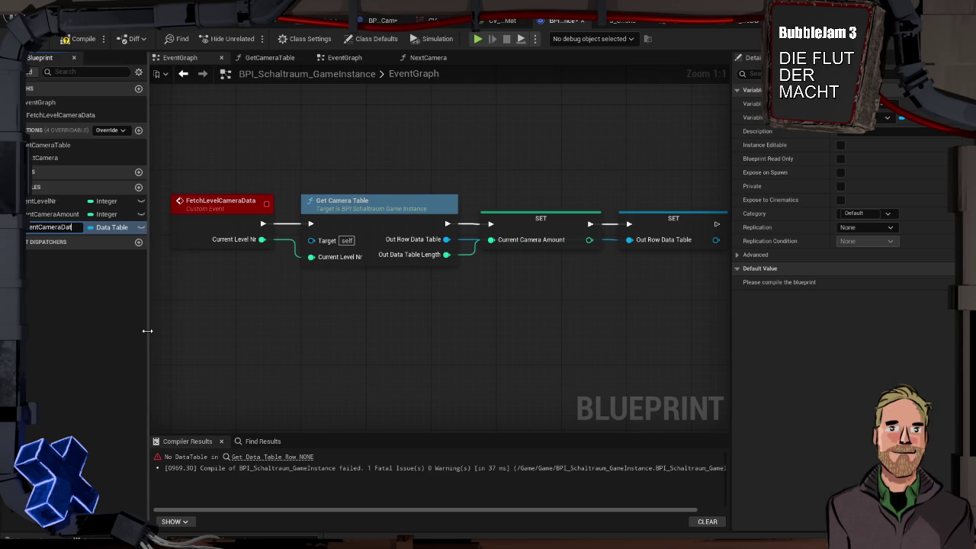
text(Table)
key(Return)
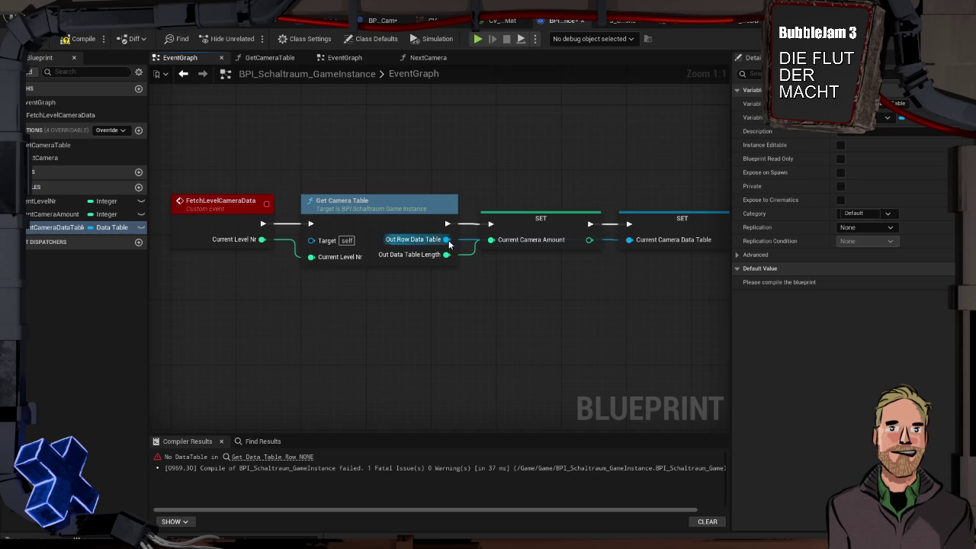
Step: Recompile BPI_Schaltraum_GameInstance, which still fails because Get Data Table Row has no DataTable
scroll(475, 279, down, 1)
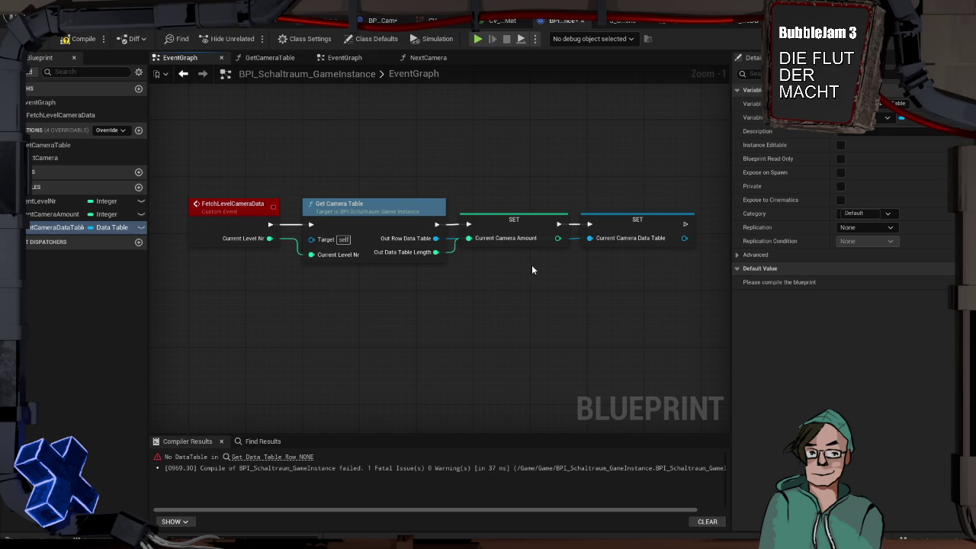
drag(482, 354, 477, 343)
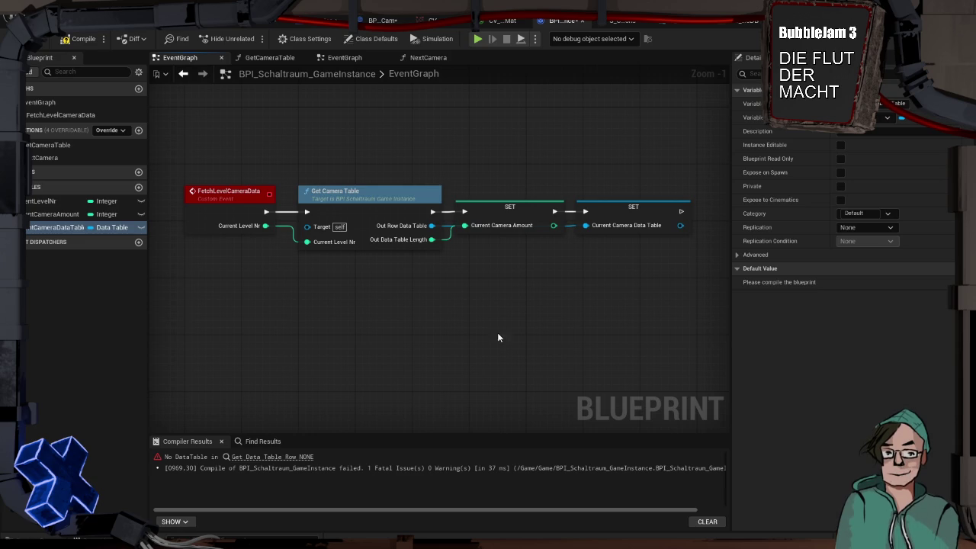
click(79, 40)
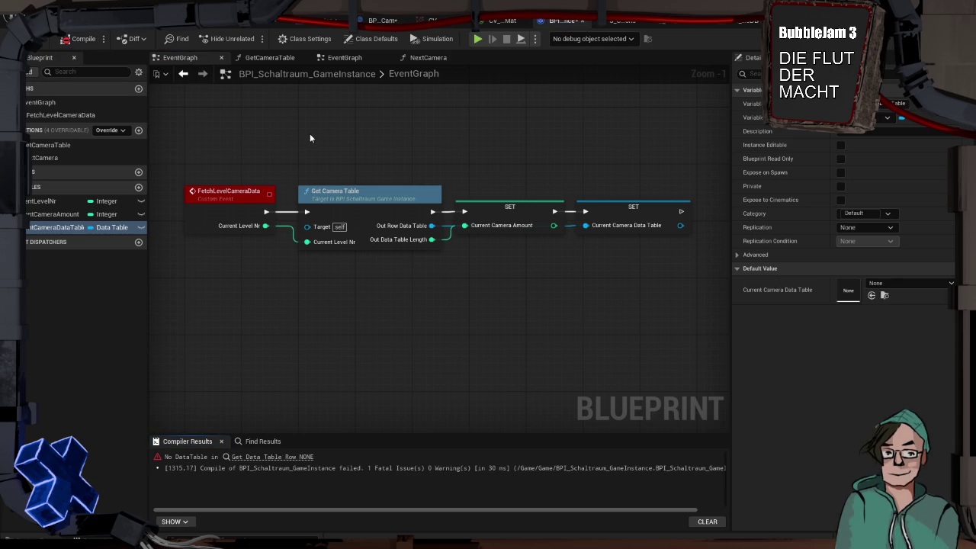
Step: Jump to the erroring Get Data Table Row in NextCamera, try a wire off its exec pin, then return to FetchLevelCameraData
click(283, 458)
drag(315, 329, 412, 311)
drag(322, 260, 350, 283)
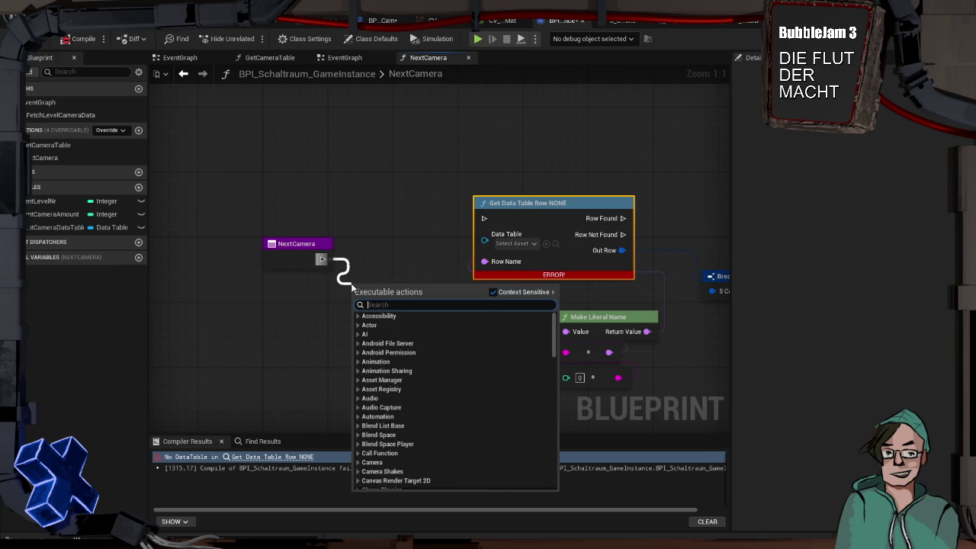
text(pri)
key(BackSpace)
key(BackSpace)
key(BackSpace)
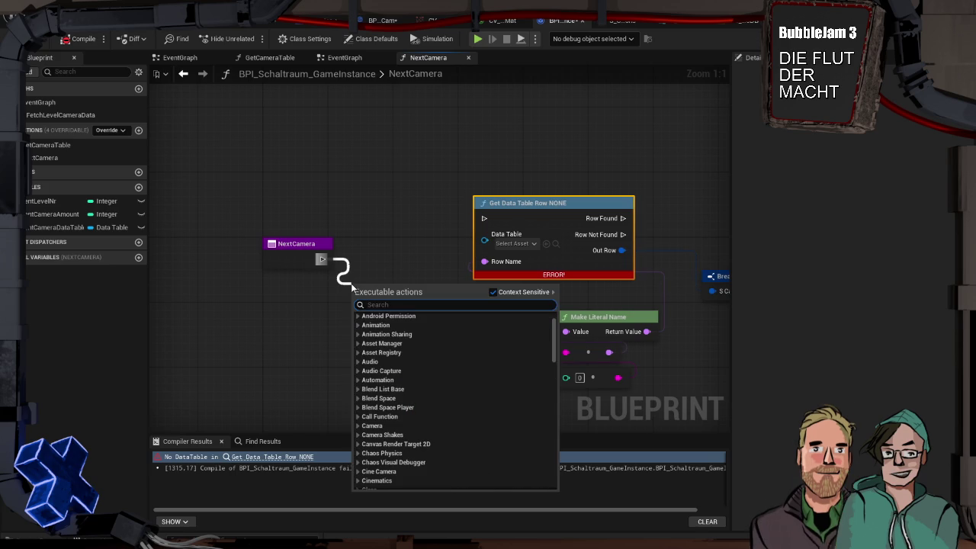
click(345, 183)
double_click(61, 115)
Step: Pan the EventGraph to bring the SET Current Camera Amount and Current Camera Data Table nodes into view
drag(547, 214, 308, 196)
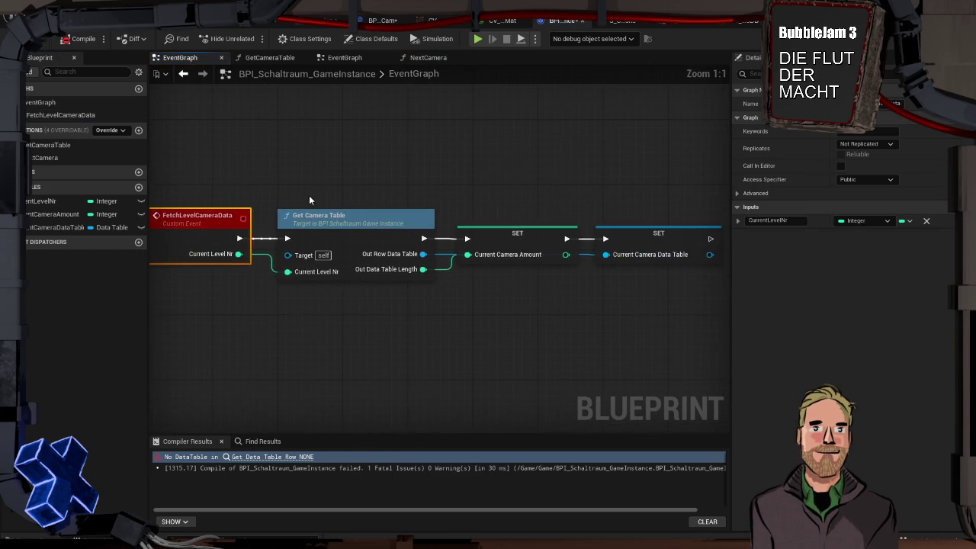
drag(562, 322, 582, 301)
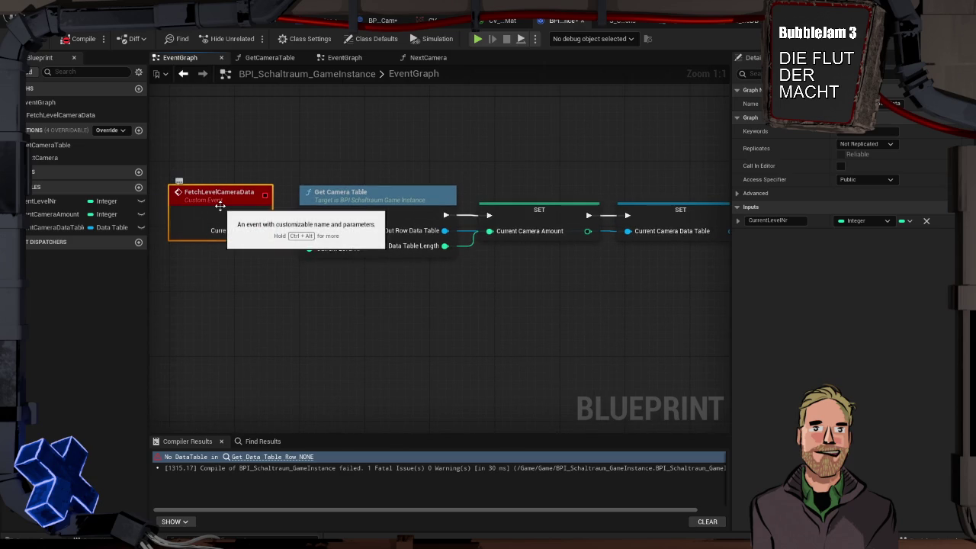
drag(658, 262, 632, 264)
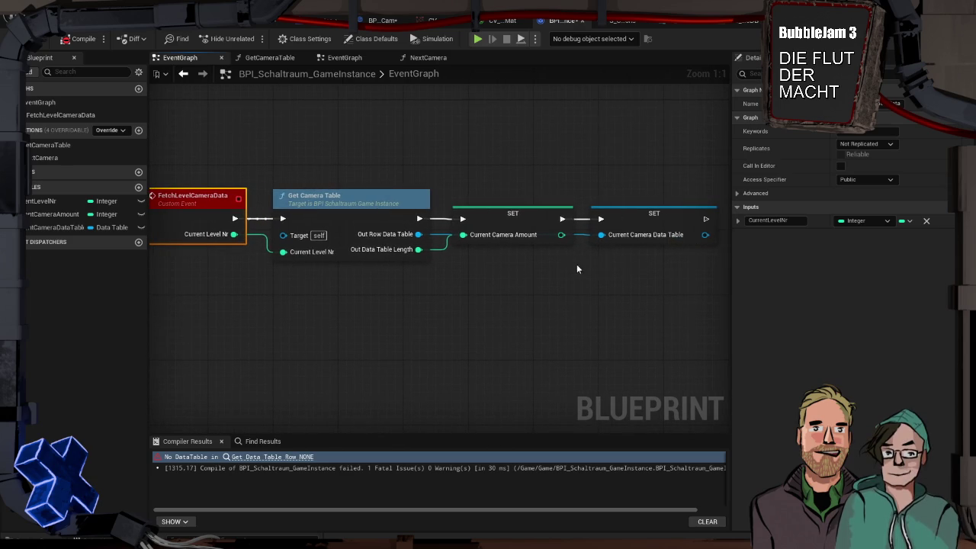
drag(519, 265, 552, 252)
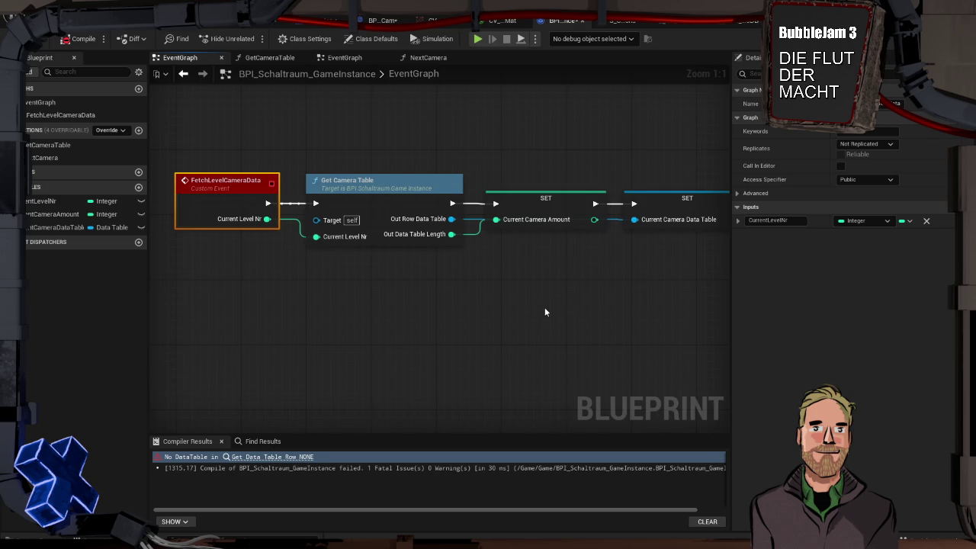
Step: Toggle CurrentCameraAmount's eye icon to make it instance-editable, then compile BPI_Schaltraum_GameInstance
scroll(556, 314, down, 1)
mouse_move(532, 317)
mouse_down()
mouse_move(510, 310)
mouse_move(521, 310)
mouse_up()
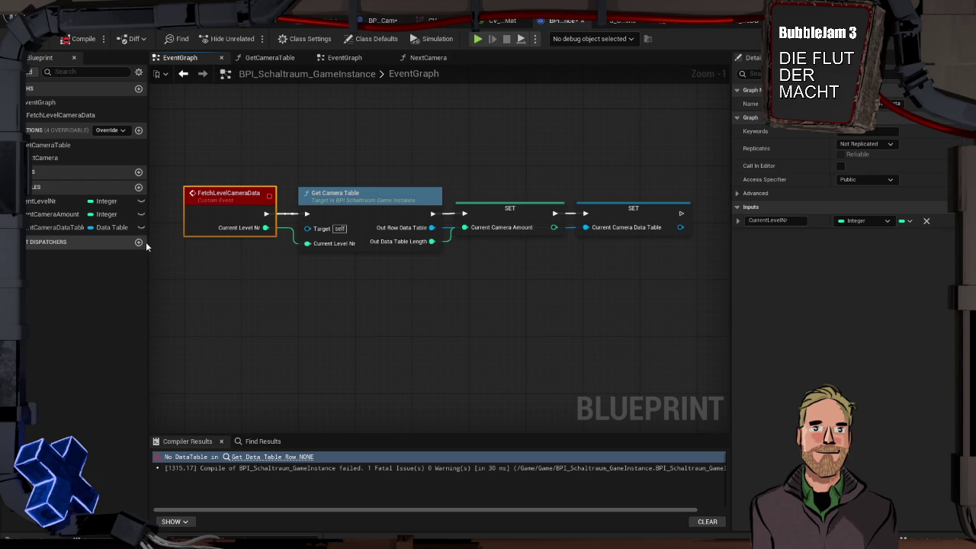
click(141, 217)
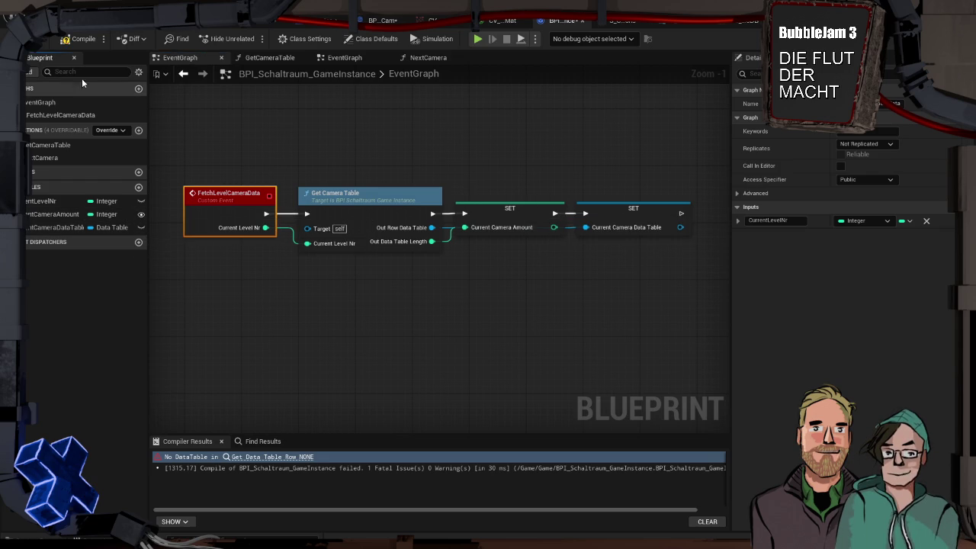
click(80, 38)
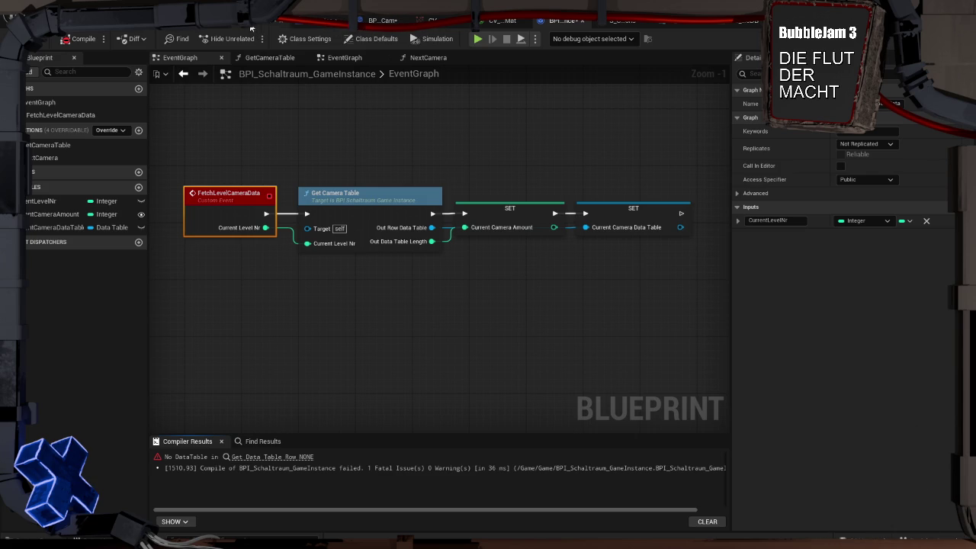
Step: In the WBP_CameraMonitor graph, add a Get Game Instance node
click(212, 28)
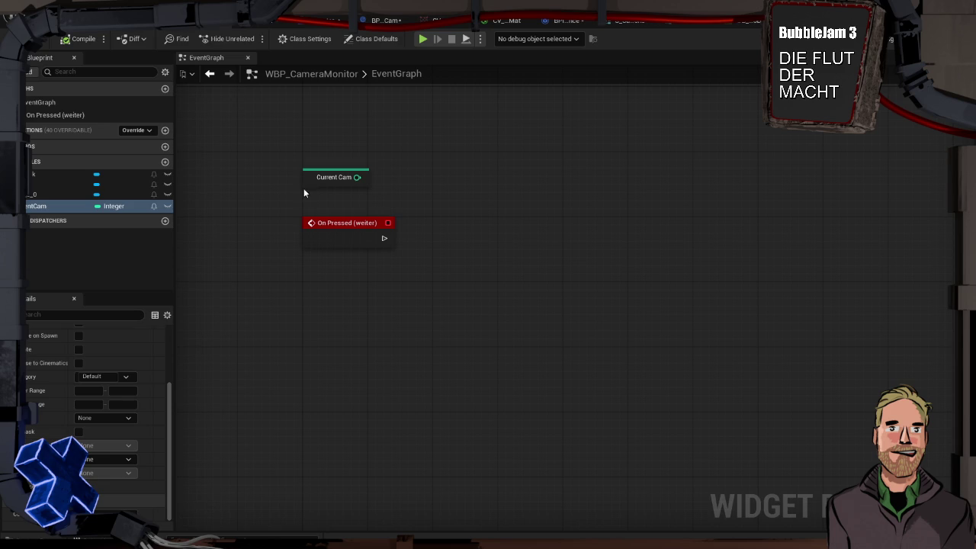
right_click(328, 141)
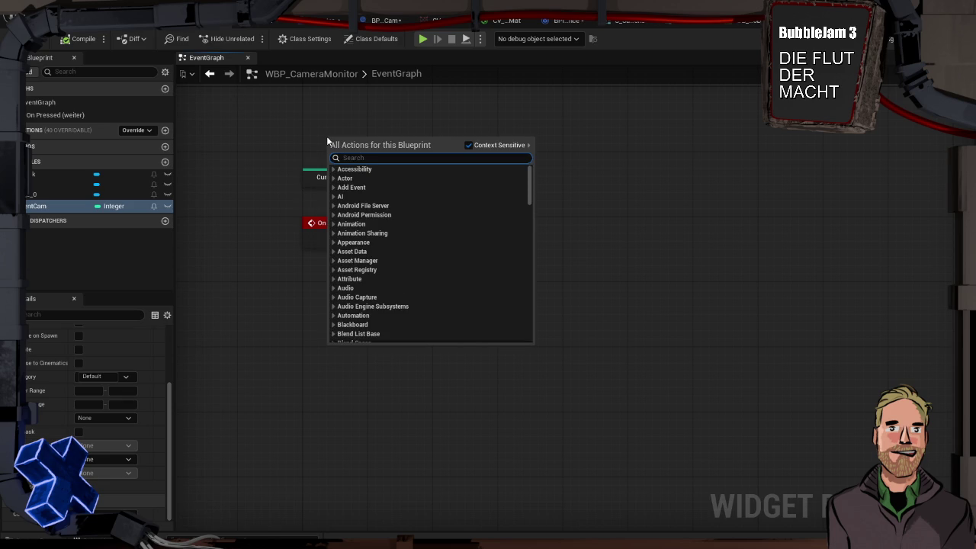
text(game inst)
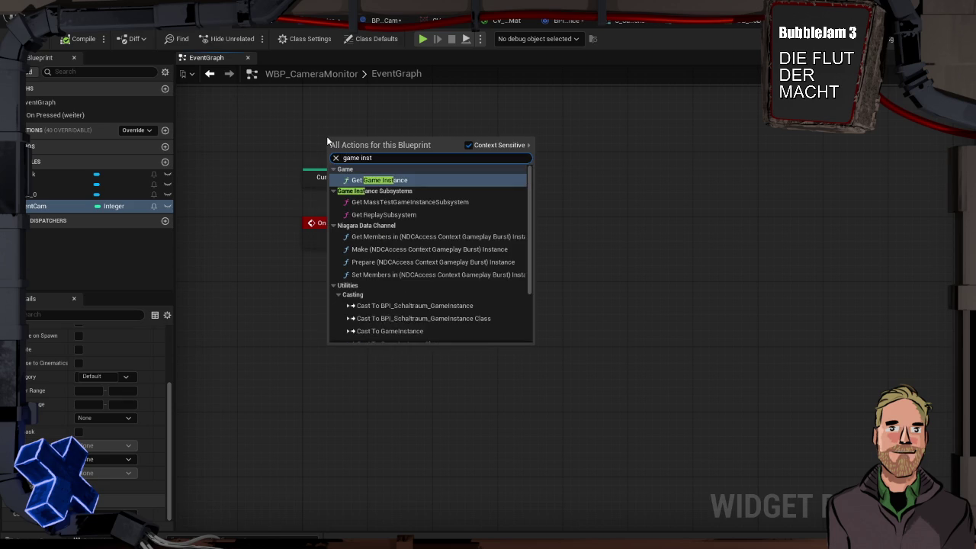
key(Return)
drag(326, 135, 311, 110)
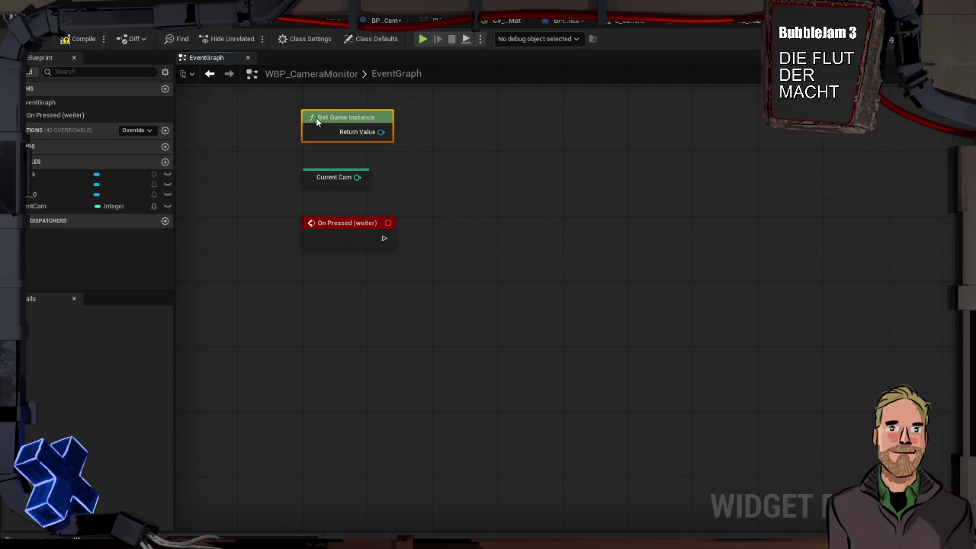
Step: Cast the game instance output to BPI_Schaltraum_GameInstance
drag(382, 131, 432, 137)
text(ac)
key(BackSpace)
text(mount)
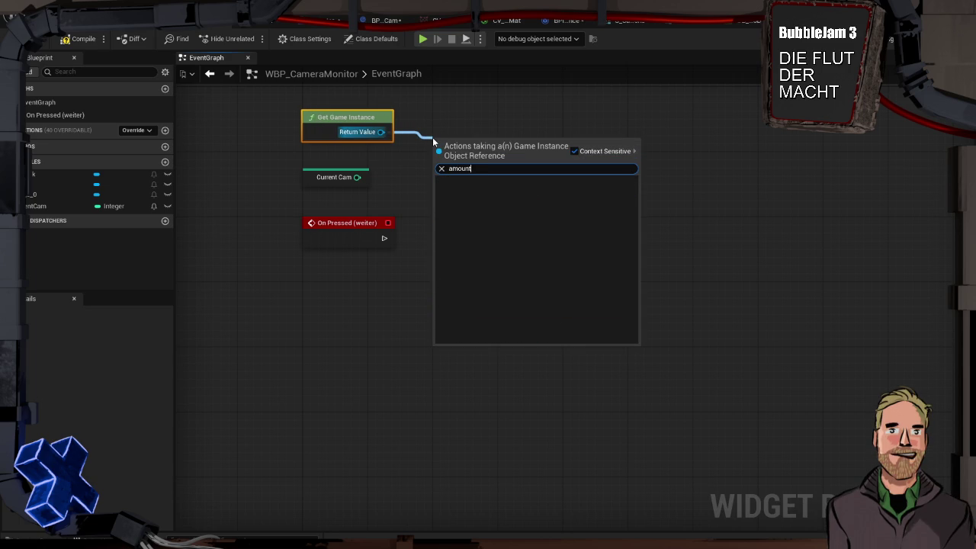
key(BackSpace)
key(BackSpace)
key(BackSpace)
text(bp)
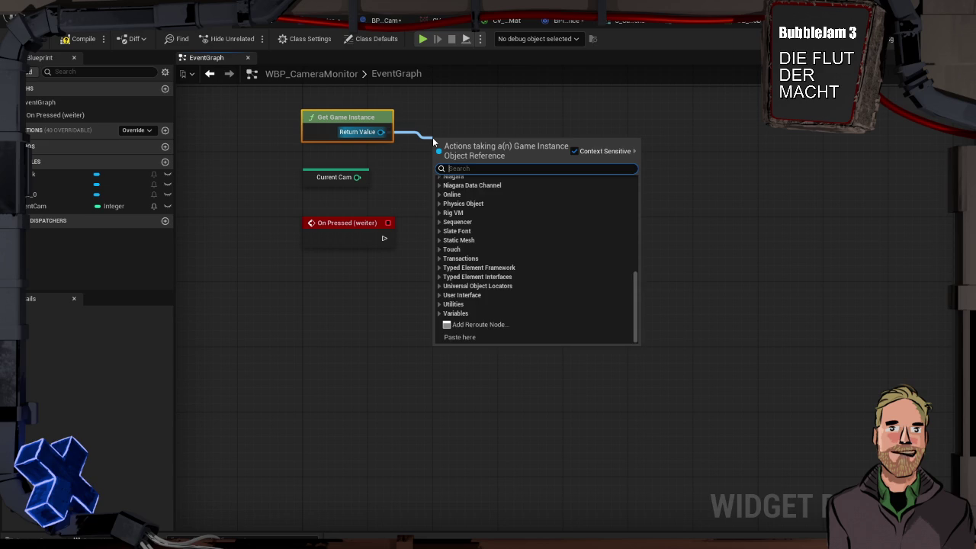
text(i)
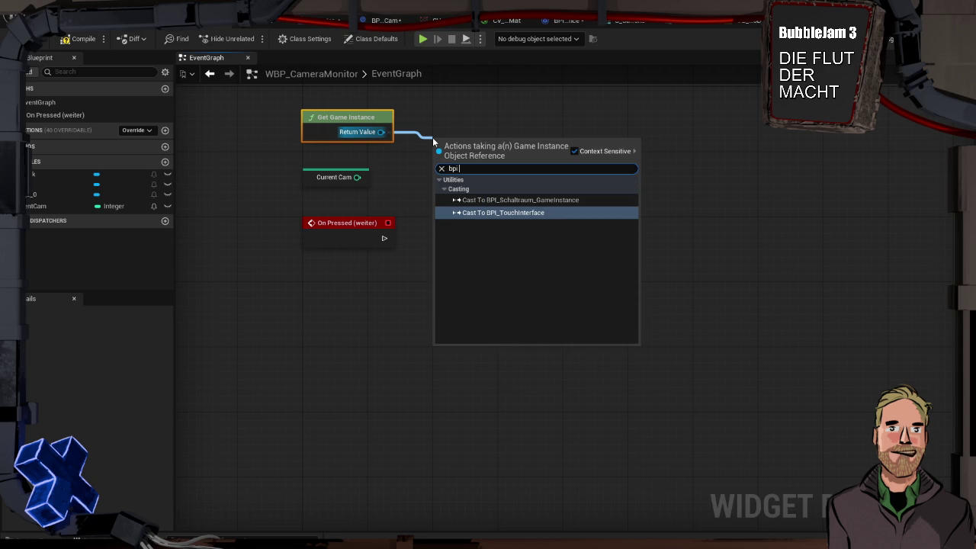
key(Up)
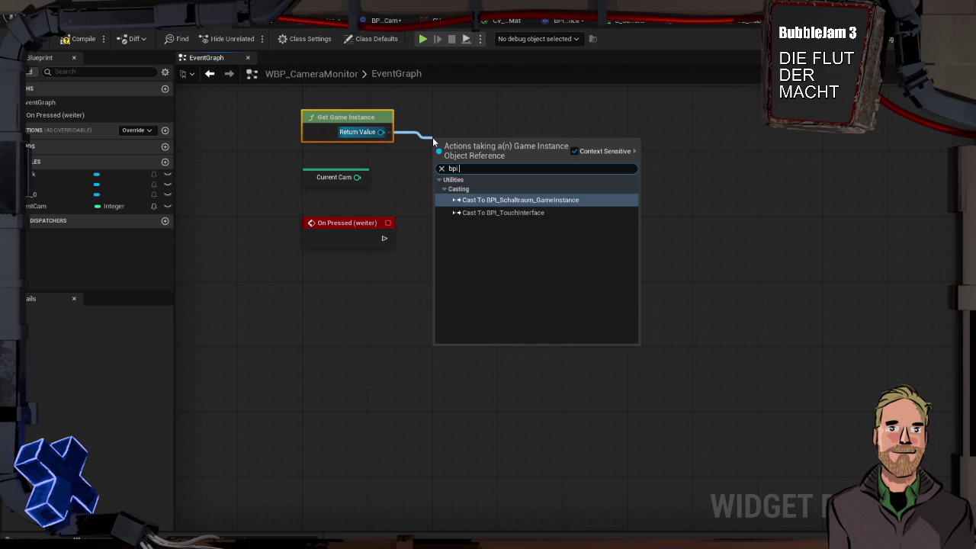
key(Return)
Step: Delete the Get Game Instance and cast nodes again and open the Content Drawer
mouse_move(448, 176)
mouse_down()
mouse_move(447, 237)
mouse_move(427, 119)
mouse_up()
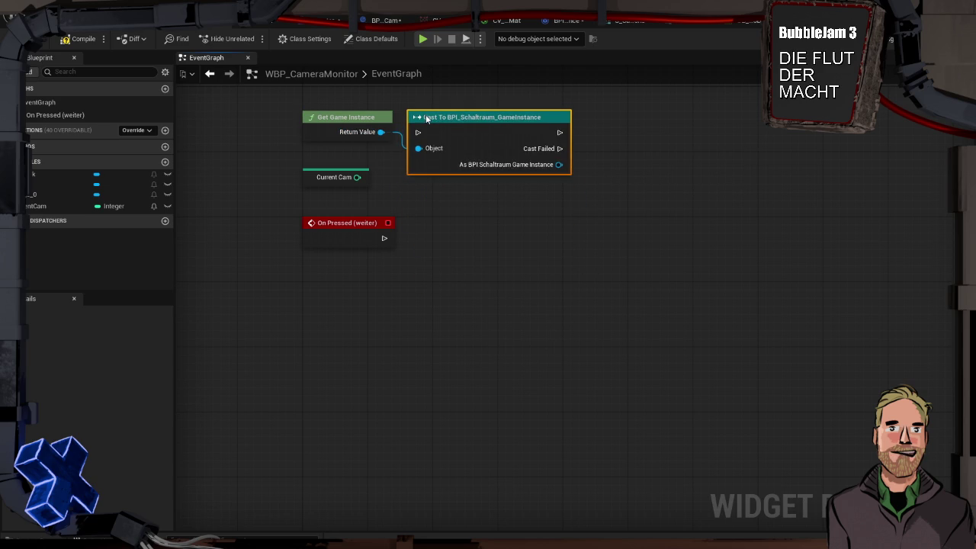
drag(445, 97, 340, 120)
key(Delete)
key(ctrl+space)
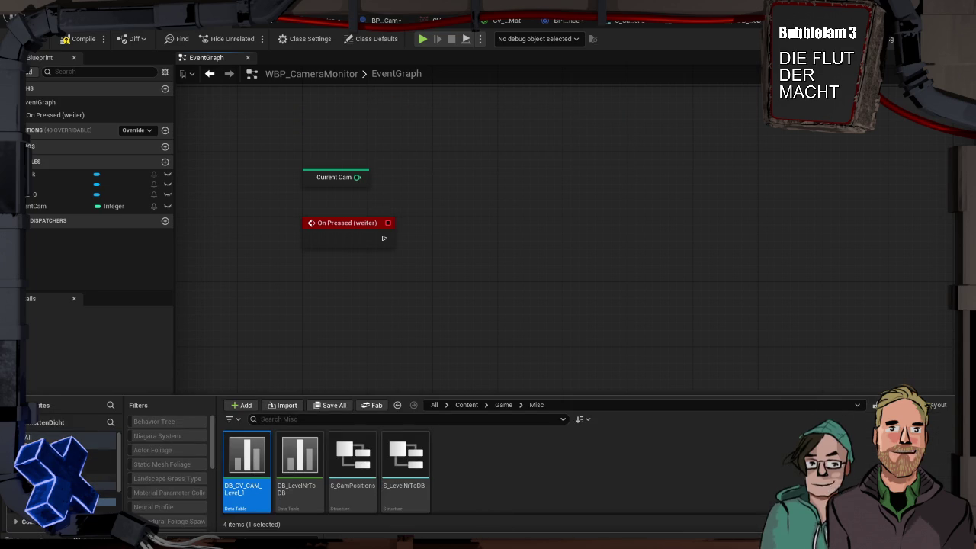
Step: In the Game folder, start a new Blueprint Class but cancel the parent-class picker
click(99, 486)
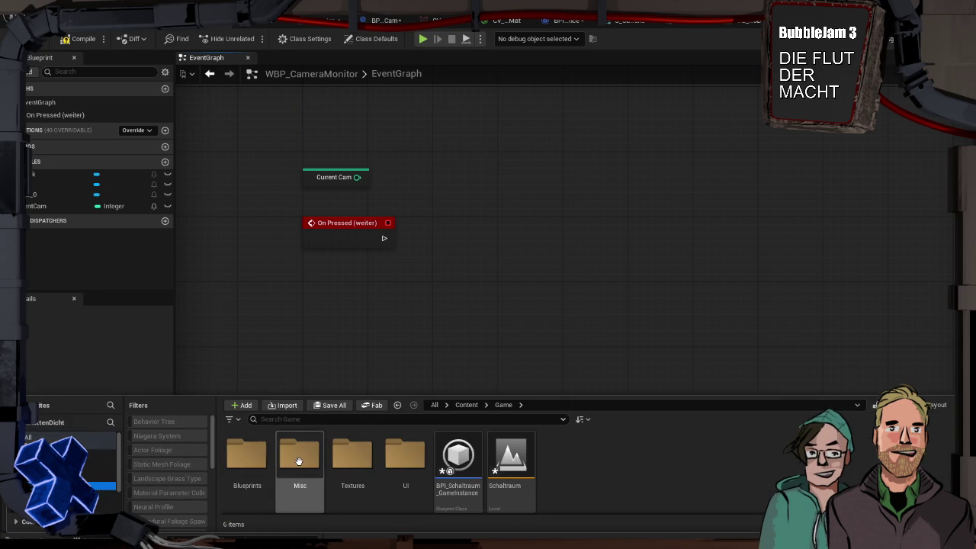
right_click(579, 455)
right_click(579, 454)
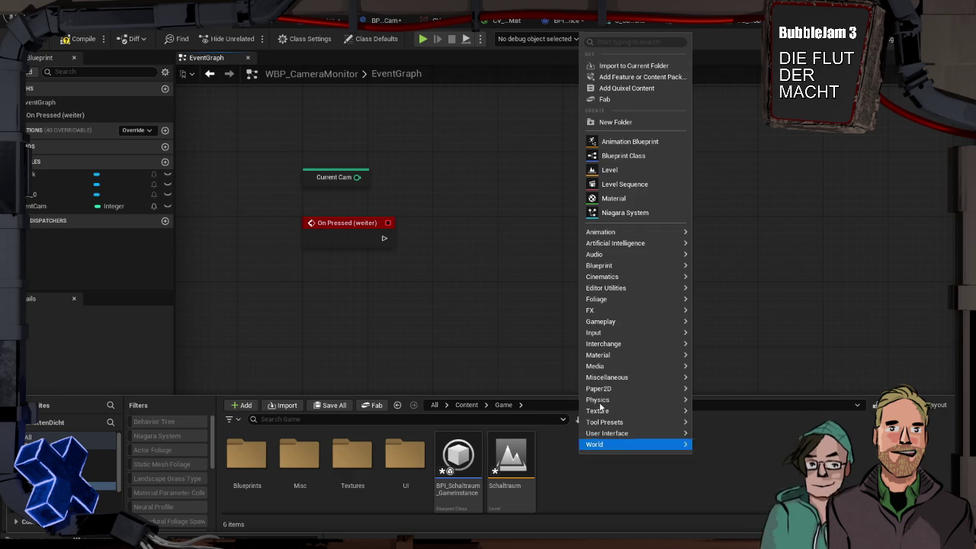
mouse_move(630, 380)
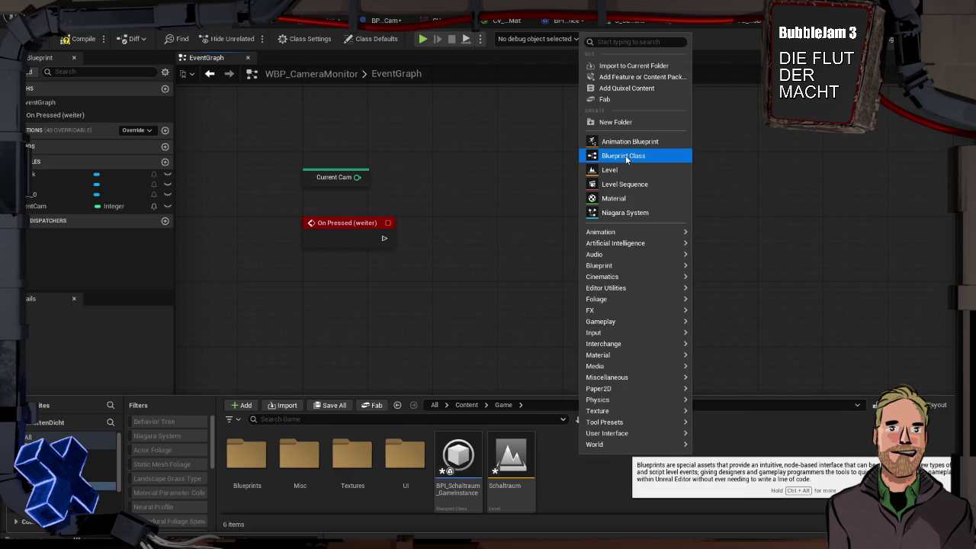
click(626, 157)
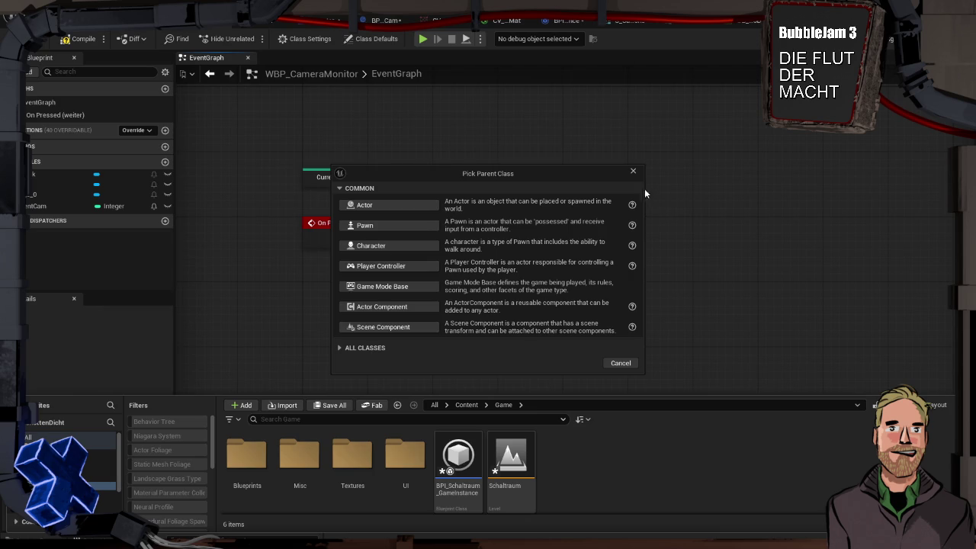
click(621, 363)
Step: Create a Blueprint Function Library named BPFL_Functions and drag it onto the Blueprints folder
right_click(616, 472)
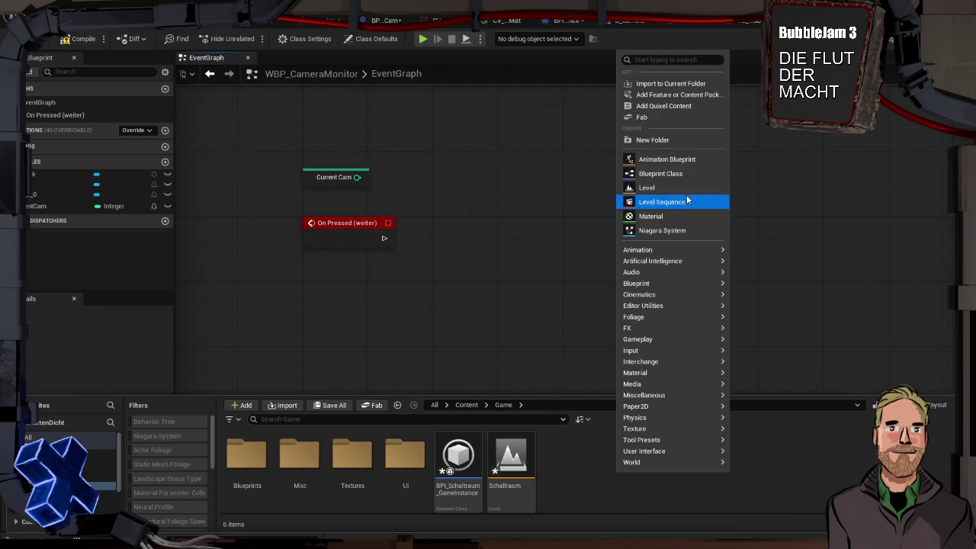
mouse_move(696, 284)
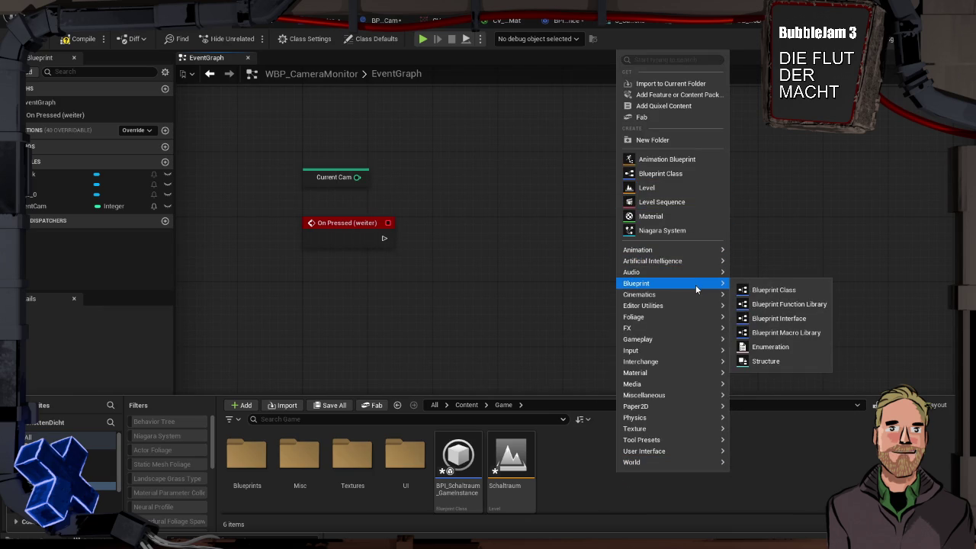
click(798, 303)
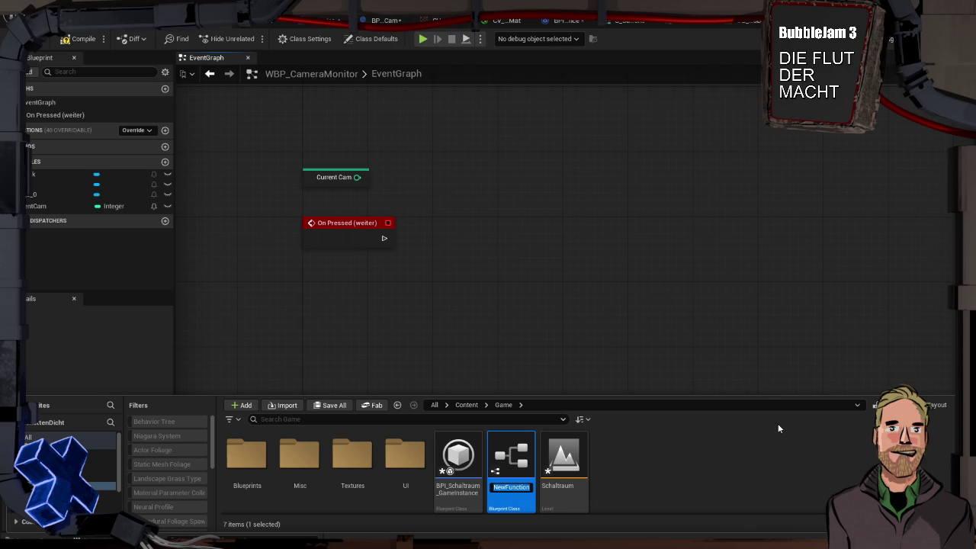
text(BPFL_)
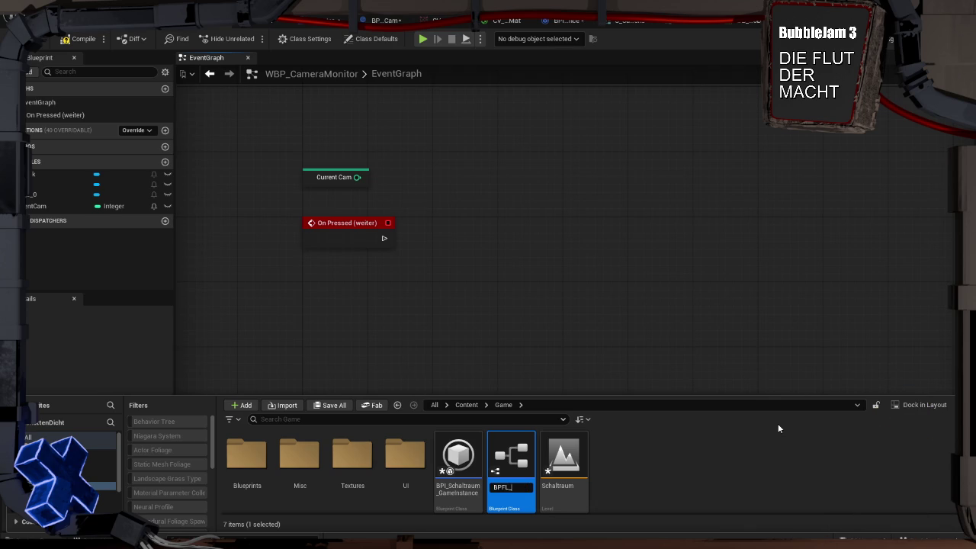
text(Functions)
key(Return)
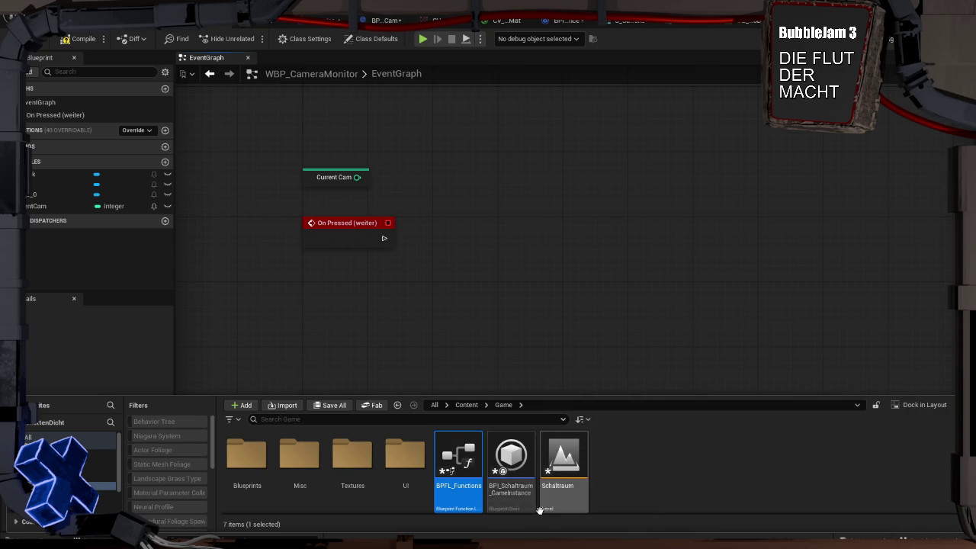
mouse_move(460, 454)
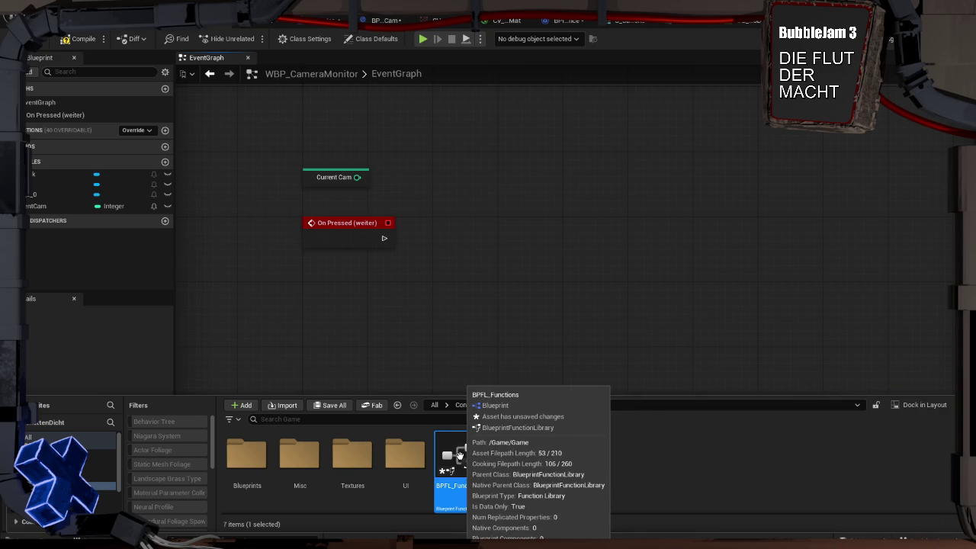
drag(460, 455, 256, 461)
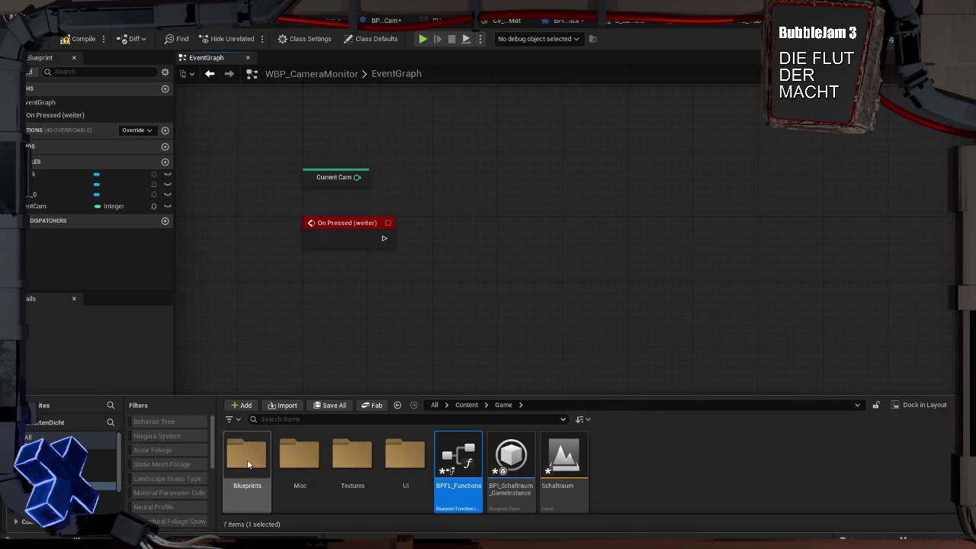
Step: Move BPFL_Functions into Blueprints, open it, and name its function GetGameInstance
click(274, 482)
double_click(250, 459)
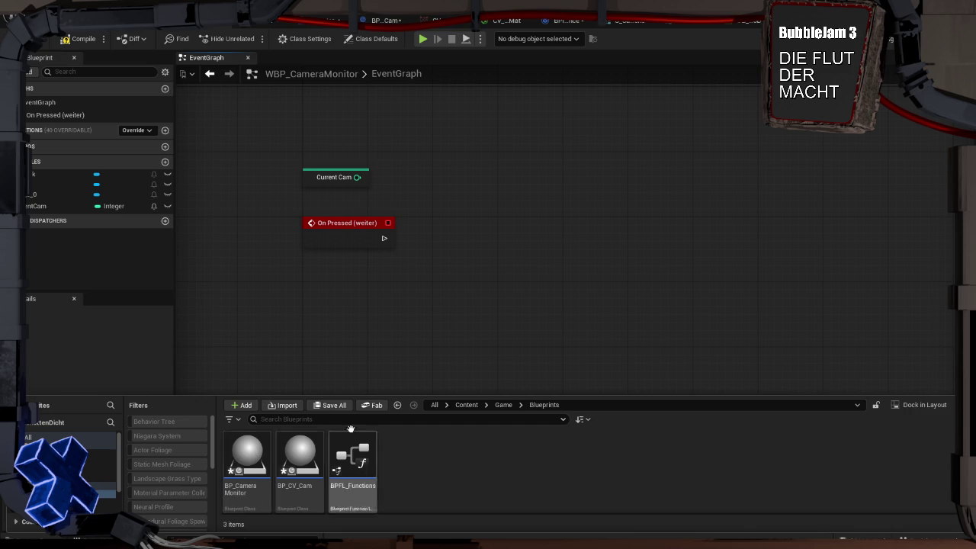
click(358, 446)
double_click(352, 462)
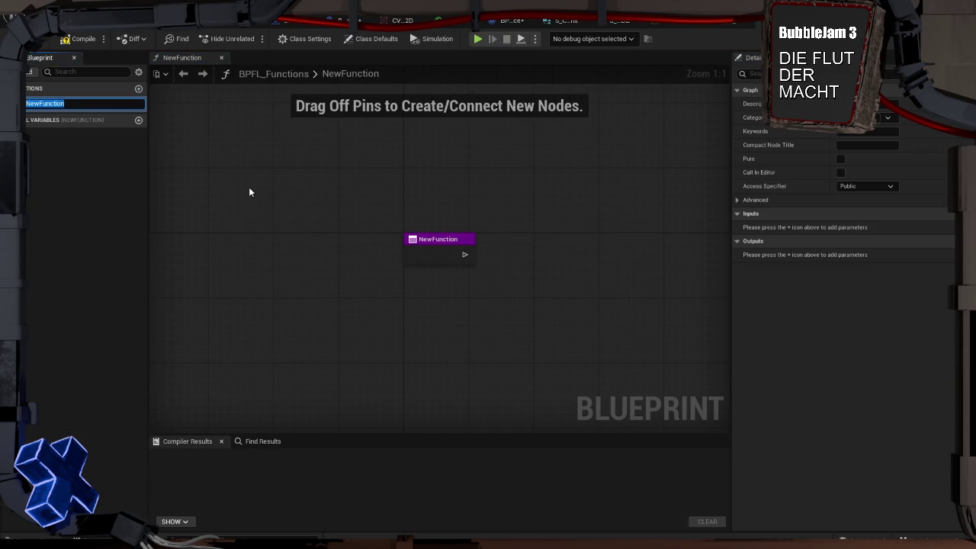
text(C)
key(Return)
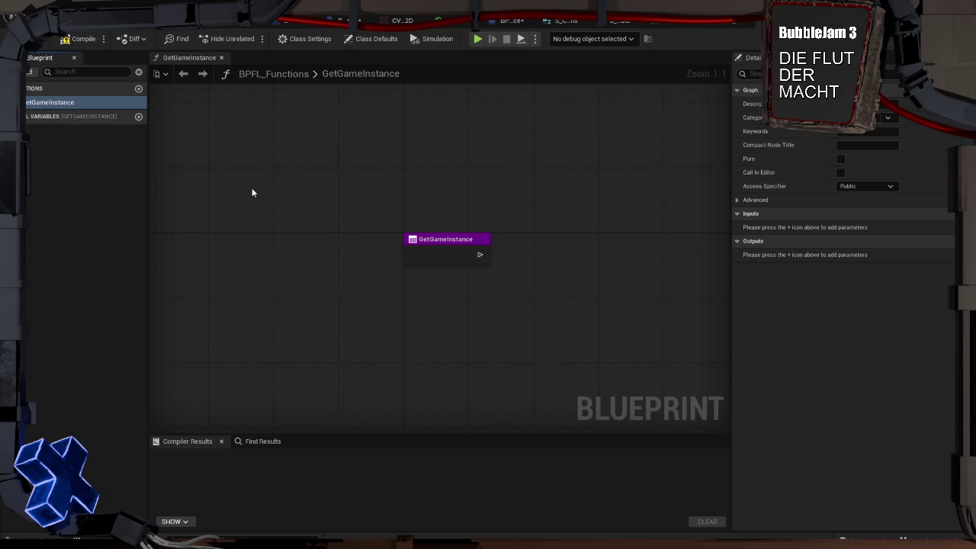
Step: Add a Get Game Instance node to the GetGameInstance function
right_click(376, 210)
text(game isntan)
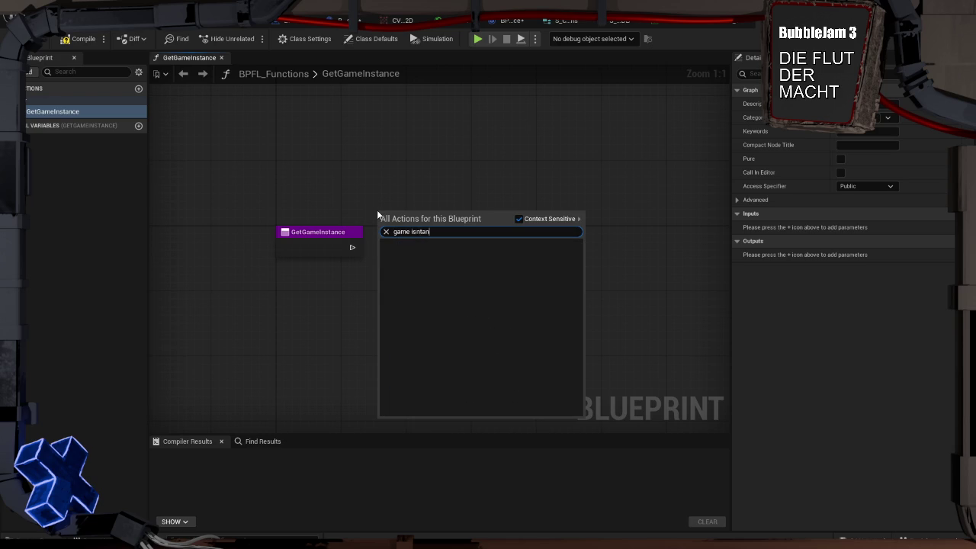
key(BackSpace)
key(BackSpace)
key(BackSpace)
text(tabce)
key(BackSpace)
key(BackSpace)
key(BackSpace)
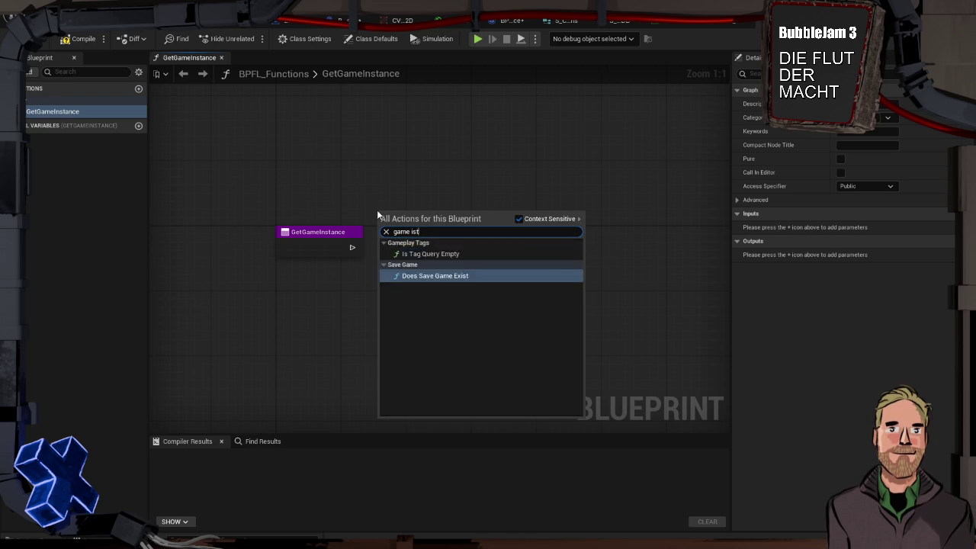
key(BackSpace)
text(nsta)
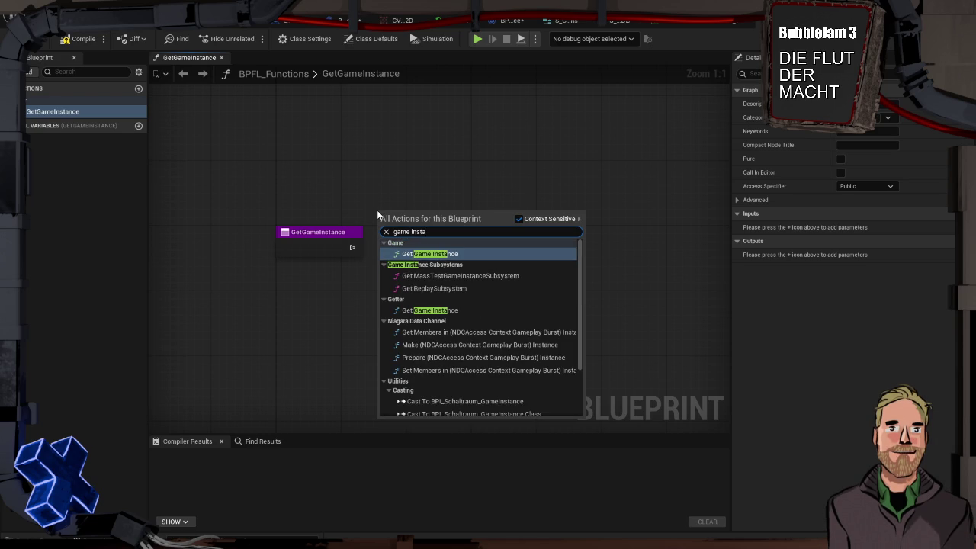
key(Return)
mouse_move(376, 210)
mouse_down()
mouse_move(312, 183)
mouse_move(280, 187)
mouse_up()
Step: Cast its Return Value to BPI_Schaltraum_GameInstance
mouse_move(407, 206)
mouse_down()
mouse_move(435, 217)
mouse_move(459, 249)
mouse_up()
text(b)
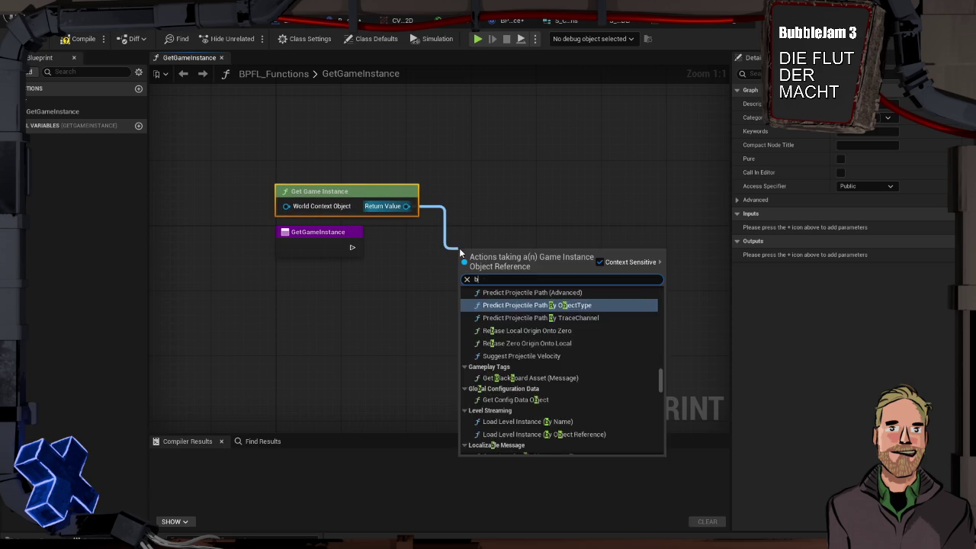
text(pi)
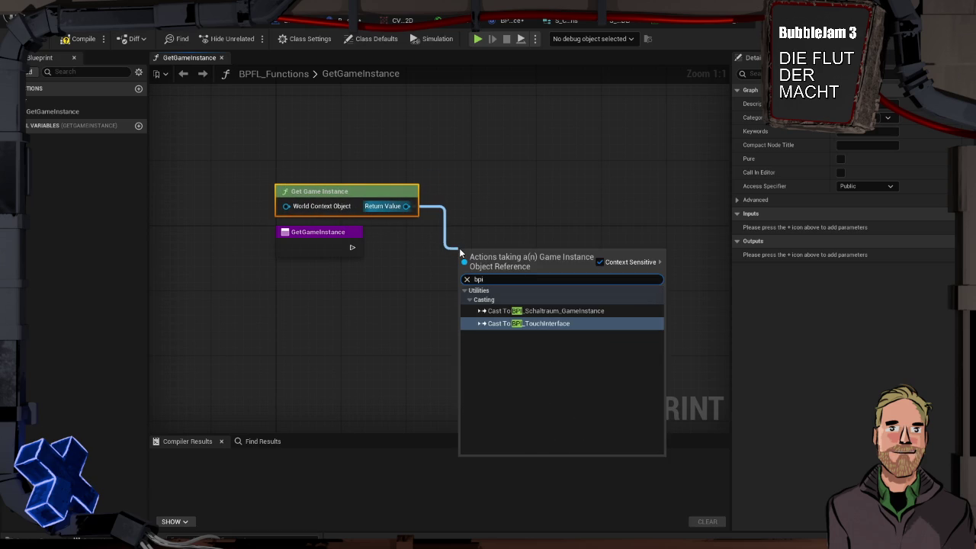
key(Up)
key(Return)
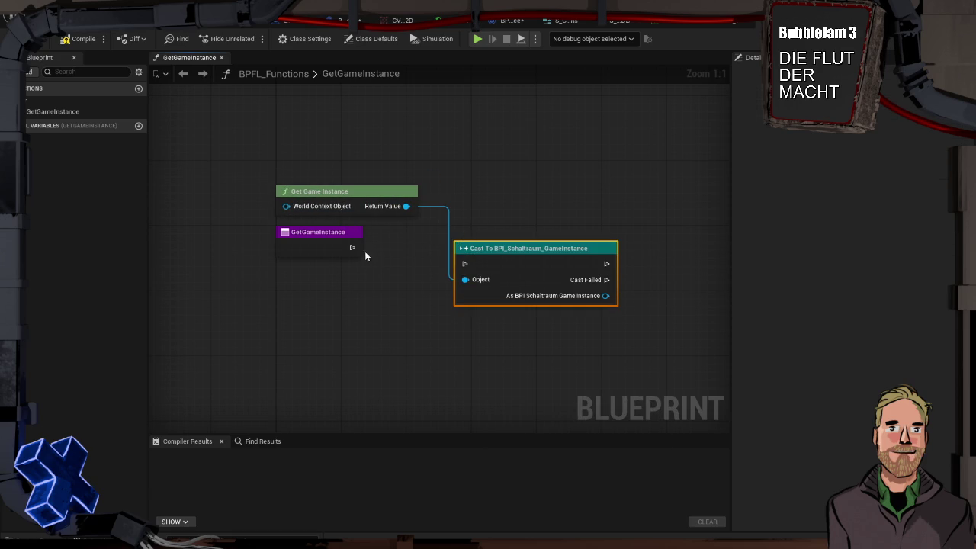
Step: Wire the function entry into the cast, then convert it to a pure cast
mouse_move(351, 251)
mouse_down()
mouse_move(469, 268)
mouse_move(417, 240)
mouse_move(511, 192)
mouse_up()
right_click(421, 235)
click(481, 513)
Step: Add a Return Node fed by the cast's BPI_Schaltraum_GameInstance output
drag(581, 205, 637, 248)
text(return)
key(Escape)
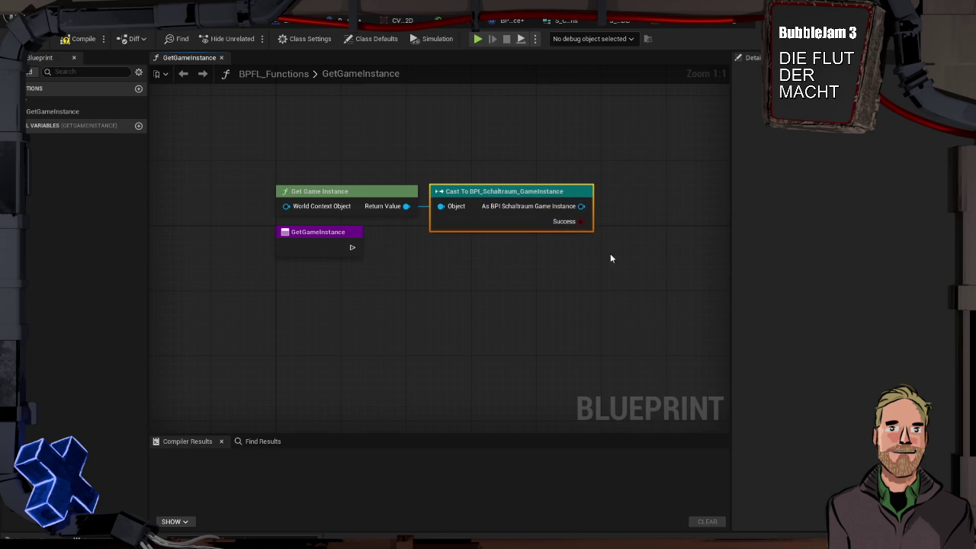
mouse_move(353, 247)
mouse_down()
mouse_move(651, 253)
mouse_move(646, 247)
mouse_up()
text(return)
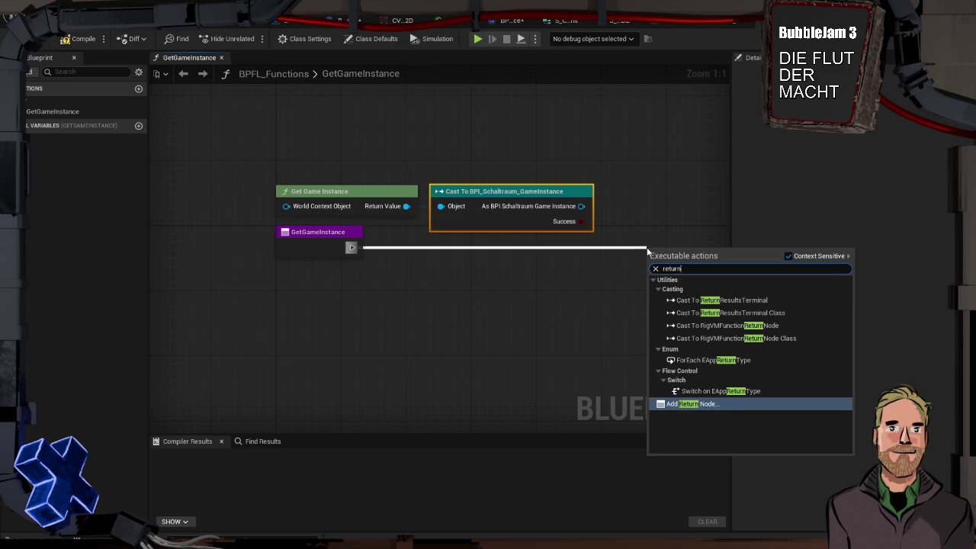
key(Return)
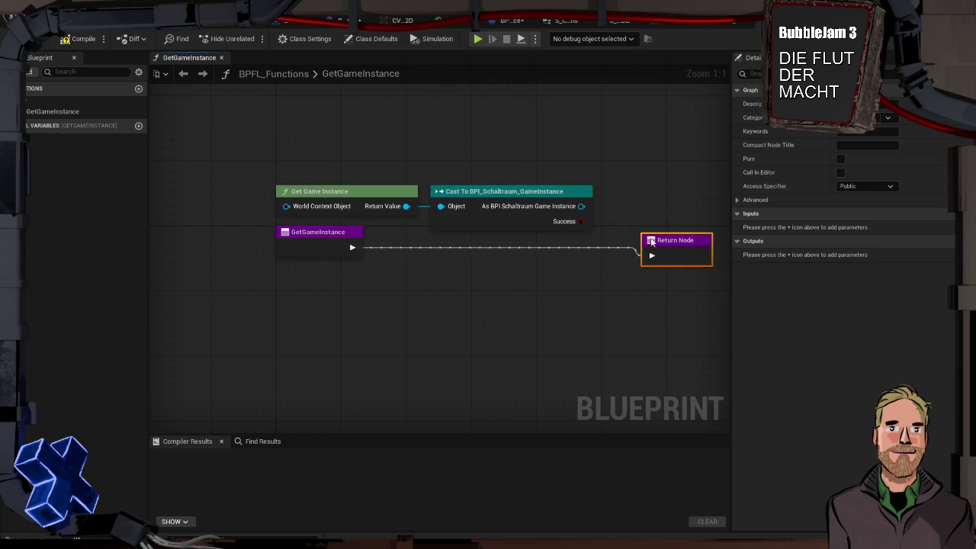
drag(581, 205, 667, 242)
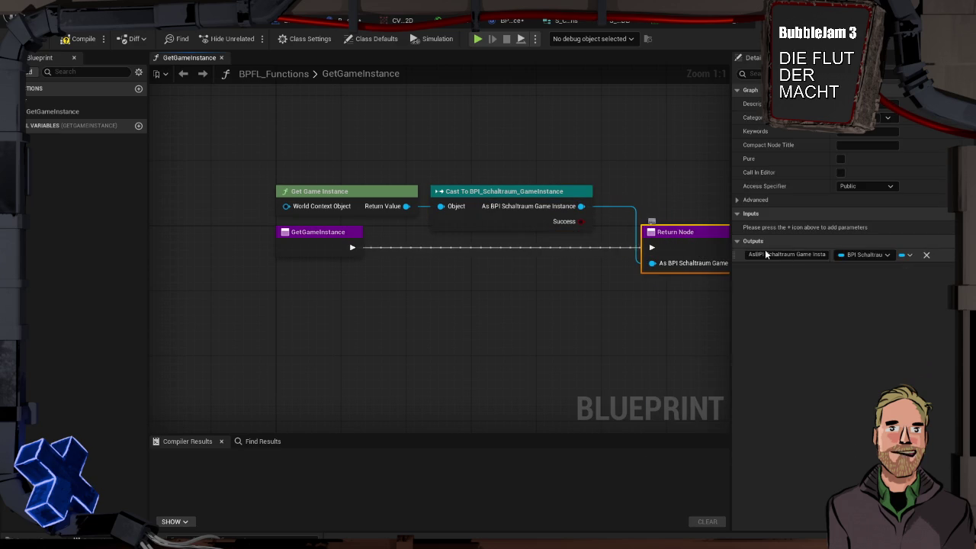
Step: Tick Pure on GetGameInstance and compile BPFL_Functions
click(336, 228)
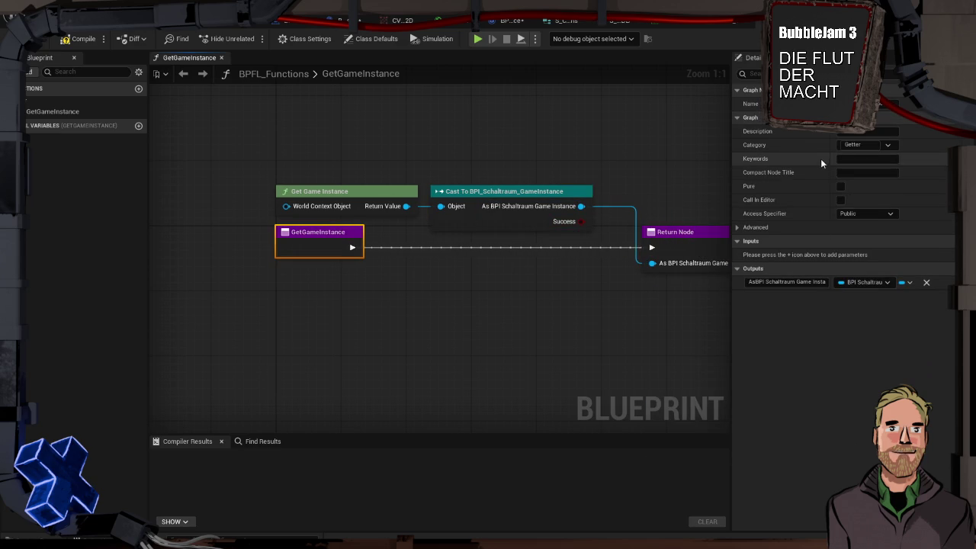
click(839, 186)
drag(361, 152, 292, 140)
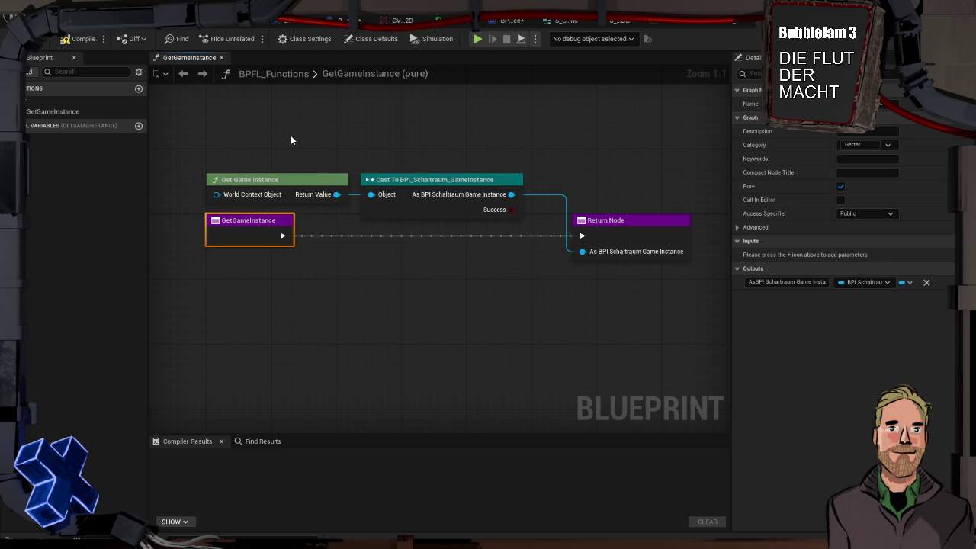
click(77, 39)
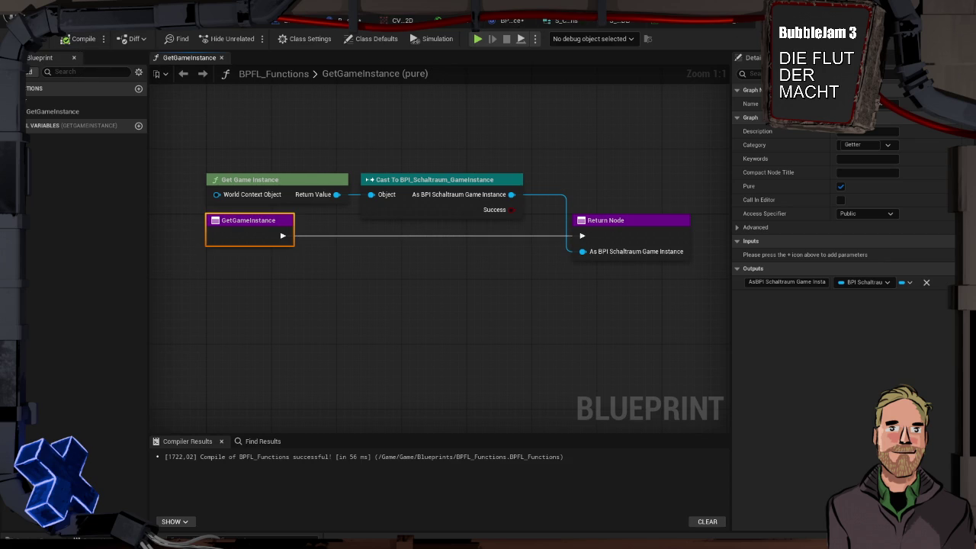
Step: Switch through the editor tabs to the WBP_CameraMonitor EventGraph
click(621, 21)
click(564, 21)
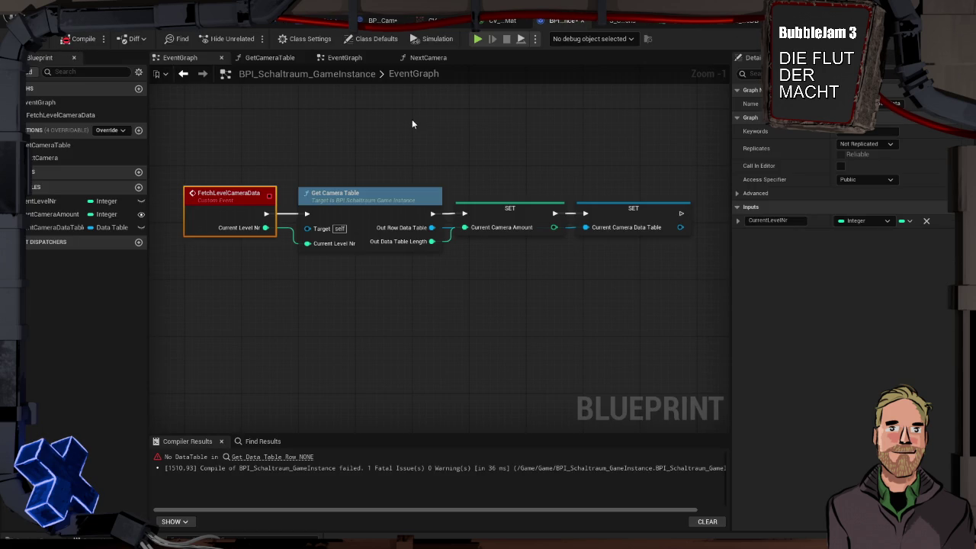
click(621, 21)
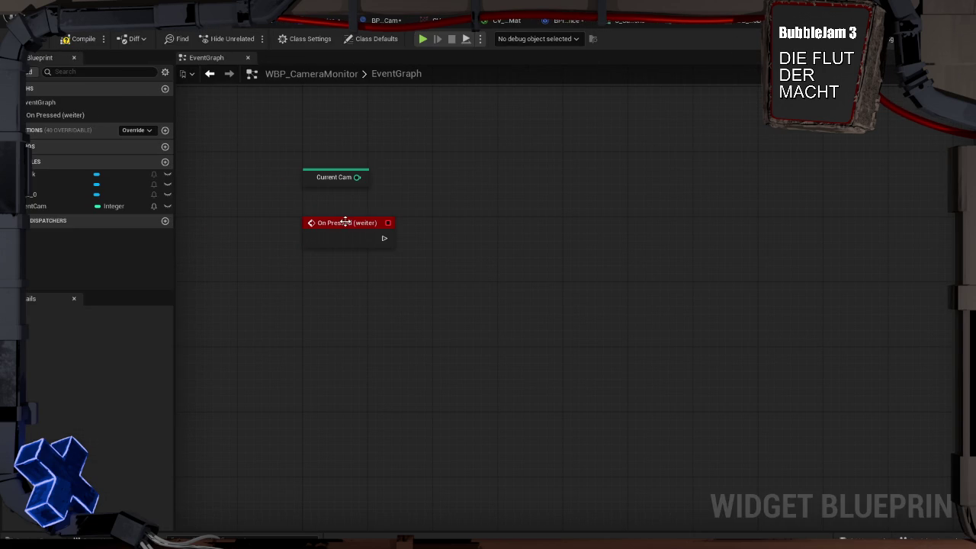
Step: Add a Get Game Instance getter and move Current Cam and On Pressed out of the way
right_click(430, 182)
text(getter in)
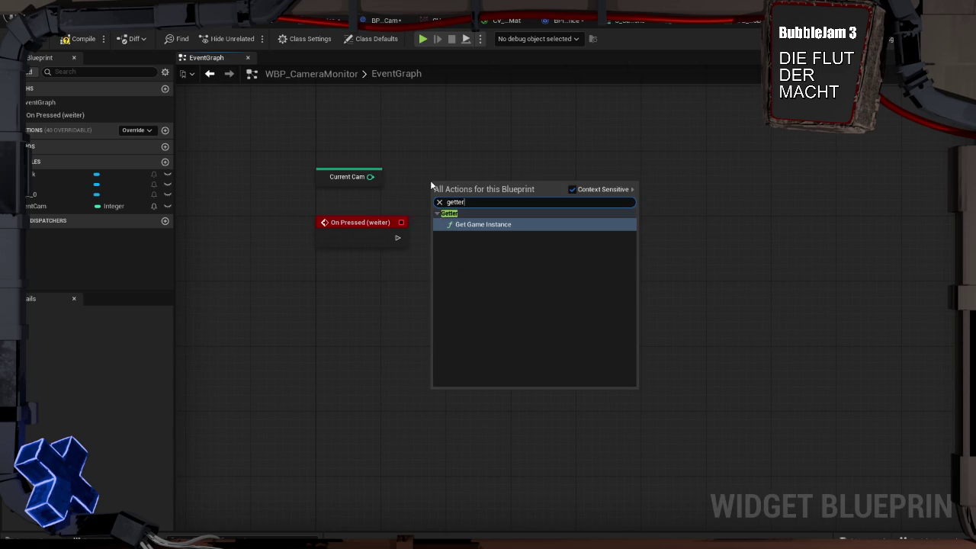
key(Return)
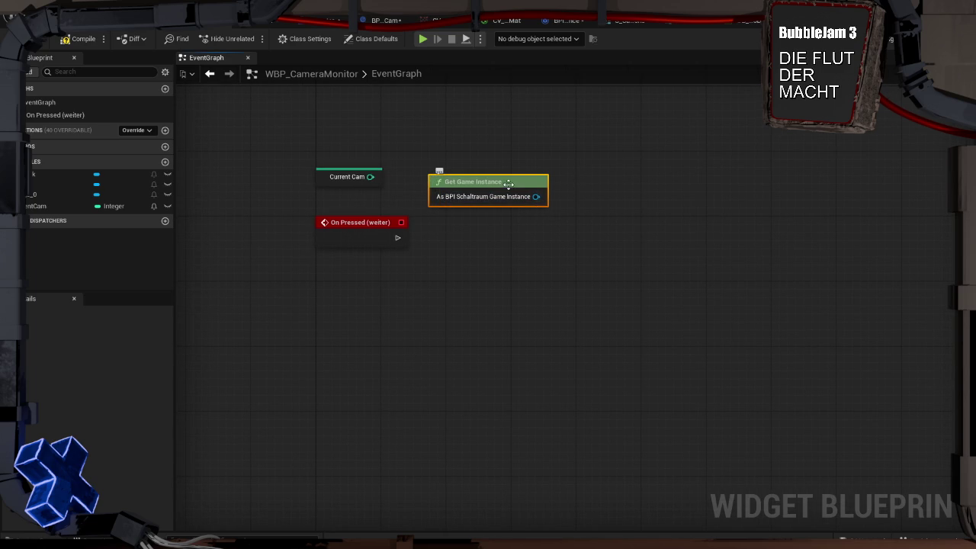
drag(323, 180, 314, 400)
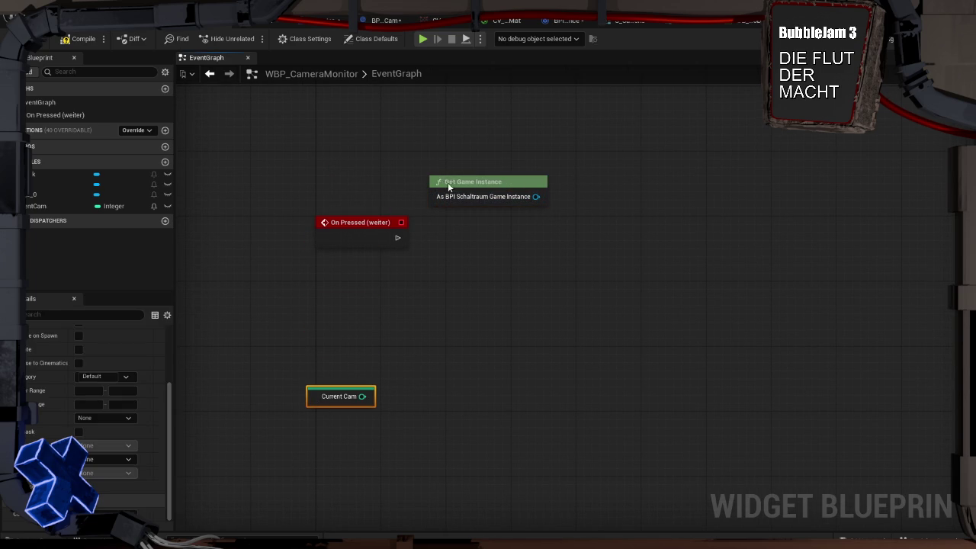
drag(449, 184, 332, 184)
drag(349, 224, 346, 278)
Step: Read Current Camera Amount from the game instance and place Current Cam beside it
drag(422, 196, 486, 202)
text(amoun)
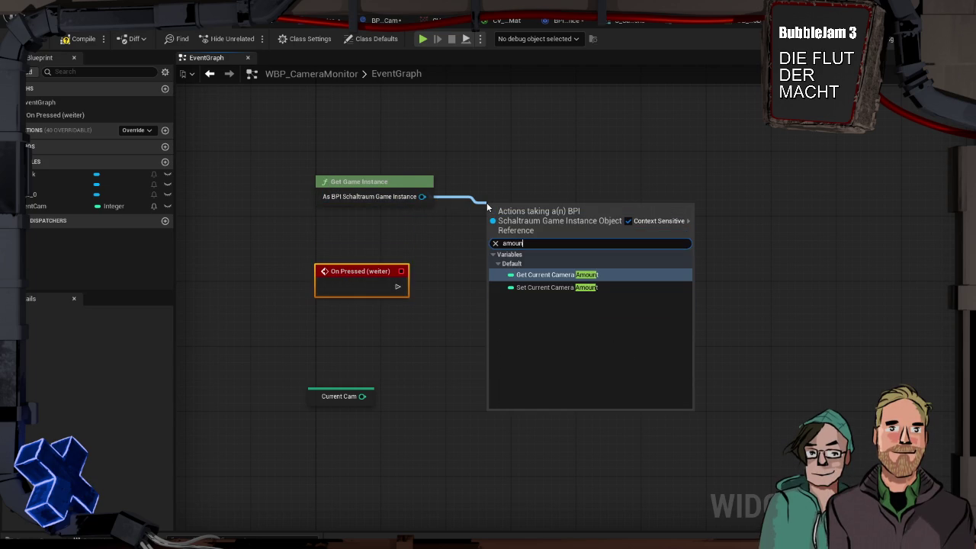
key(Return)
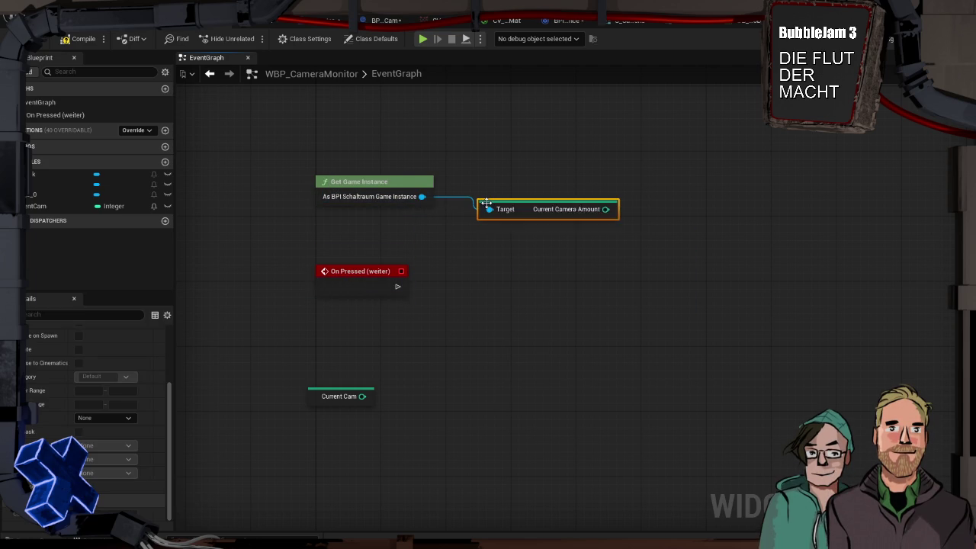
drag(528, 204, 519, 188)
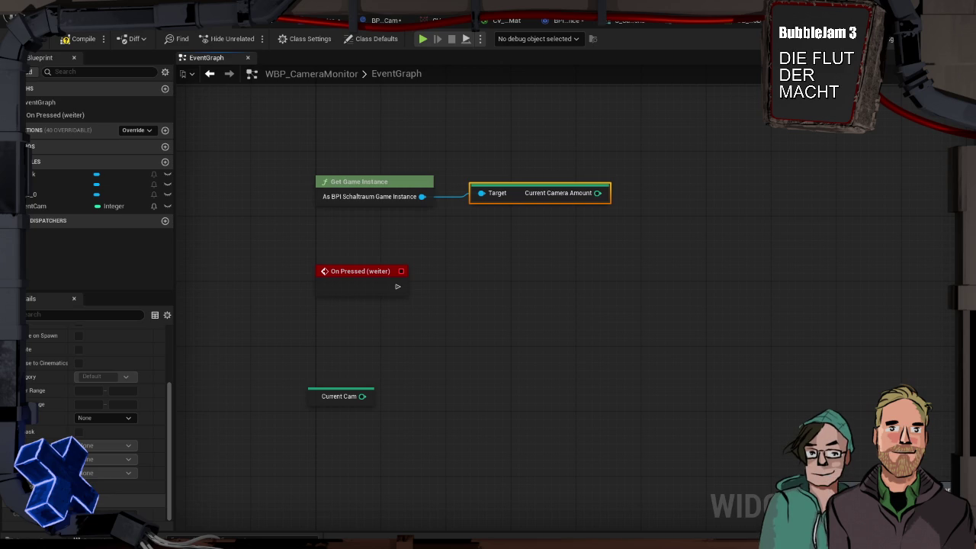
mouse_move(319, 391)
mouse_down()
mouse_move(347, 250)
mouse_move(327, 225)
mouse_up()
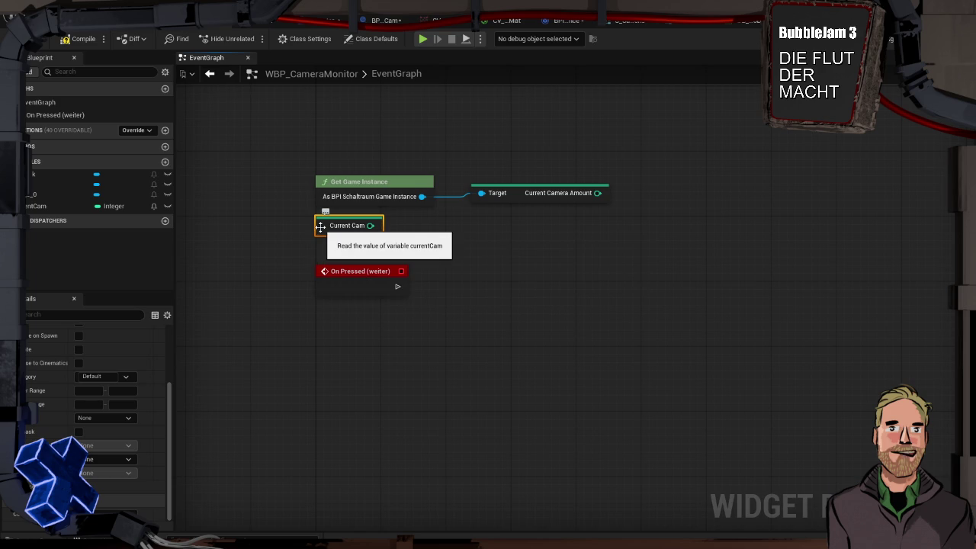
Step: Column Get Game Instance, Current Camera Amount and Current Cam above On Pressed, then wire off Current Cam
mouse_move(320, 227)
mouse_down()
mouse_move(324, 250)
mouse_move(323, 242)
mouse_up()
drag(386, 184, 385, 159)
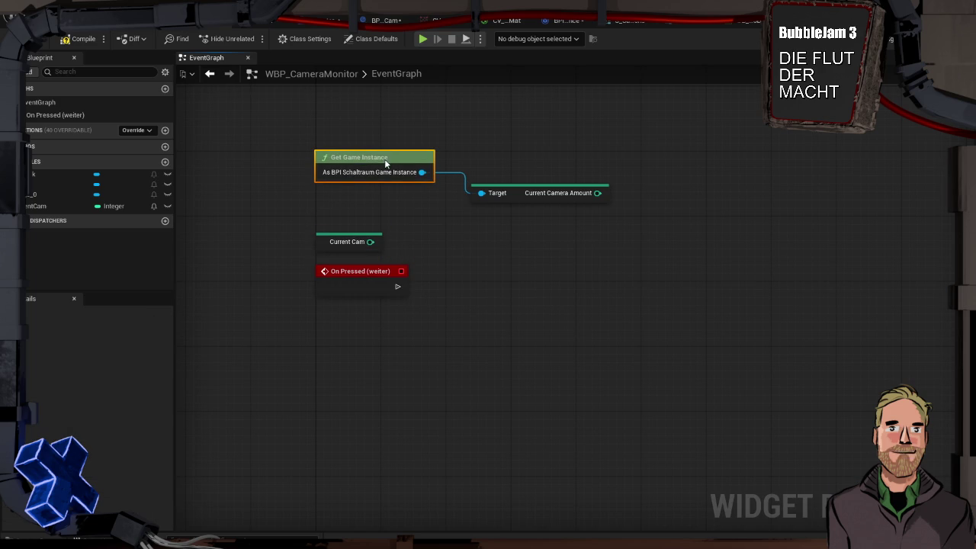
mouse_move(519, 193)
mouse_down()
mouse_move(468, 207)
mouse_move(367, 195)
mouse_up()
drag(326, 240, 327, 227)
click(420, 233)
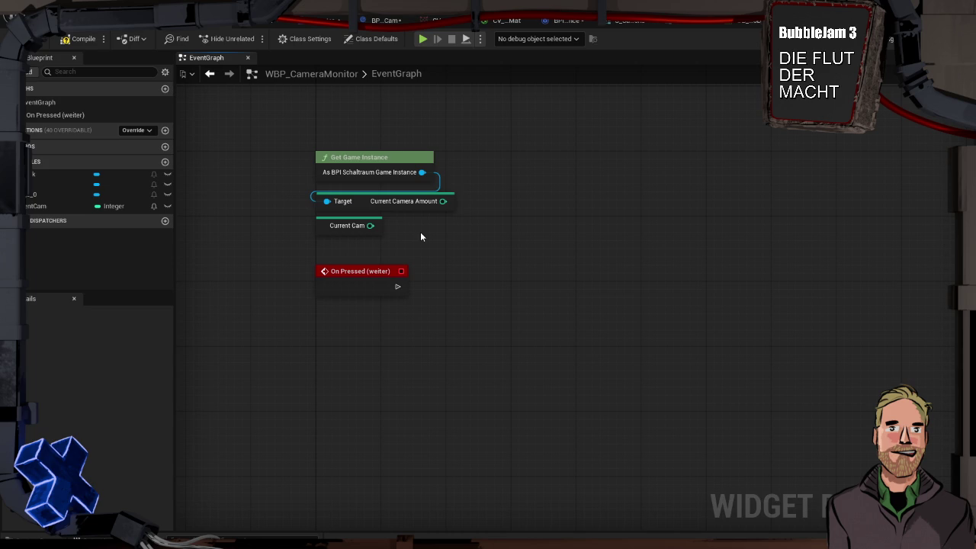
drag(323, 225, 394, 227)
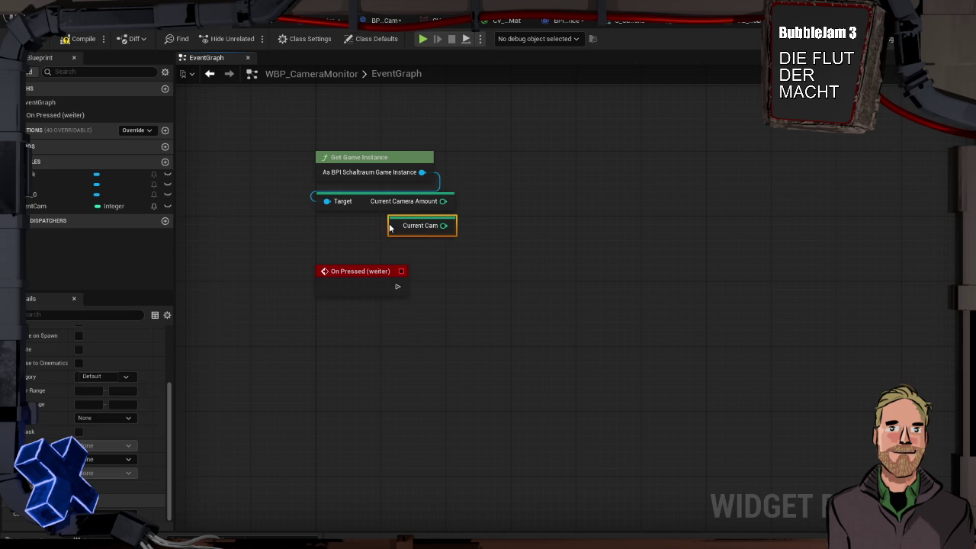
click(528, 237)
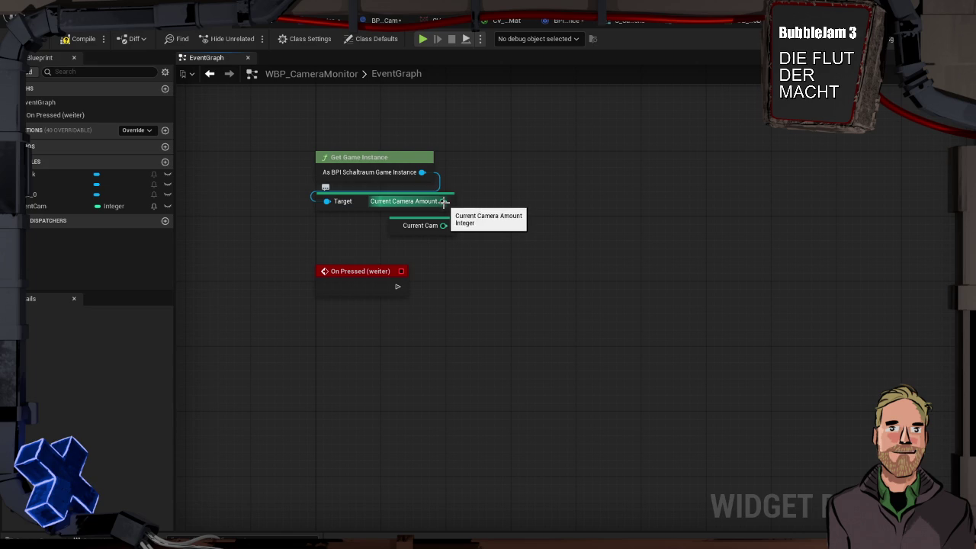
drag(443, 226, 493, 224)
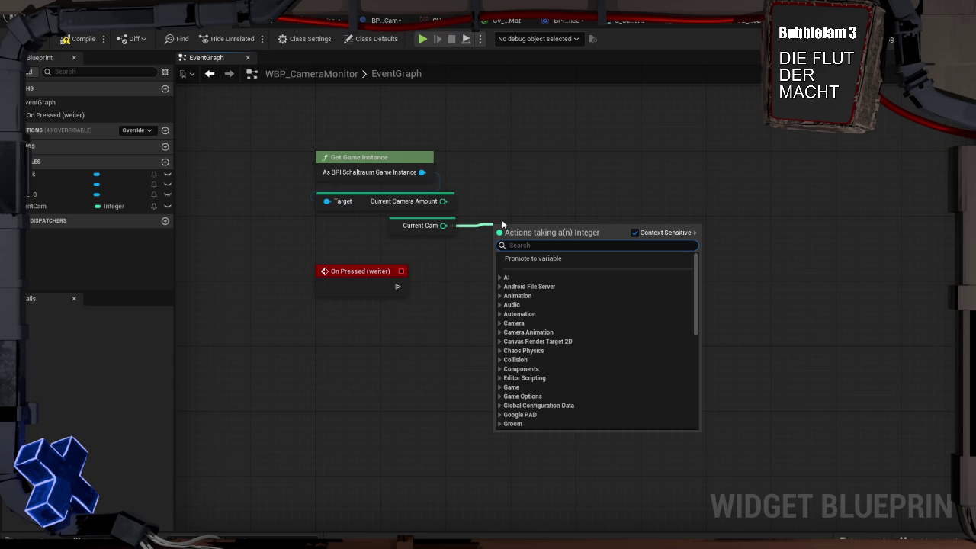
Step: Compare Current Cam with Current Camera Amount and branch on the result when the button is pressed
text(==)
key(Return)
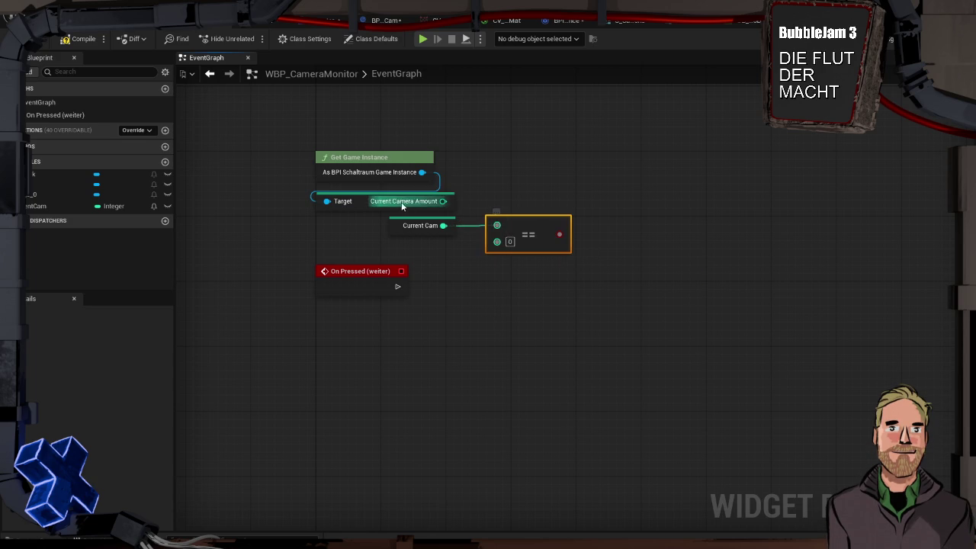
drag(496, 241, 442, 200)
ctrl+click(412, 226)
mouse_move(525, 233)
mouse_down()
mouse_move(495, 122)
mouse_move(493, 257)
mouse_move(502, 241)
mouse_up()
mouse_move(418, 233)
mouse_down()
mouse_move(466, 227)
mouse_move(457, 243)
mouse_move(473, 252)
mouse_up()
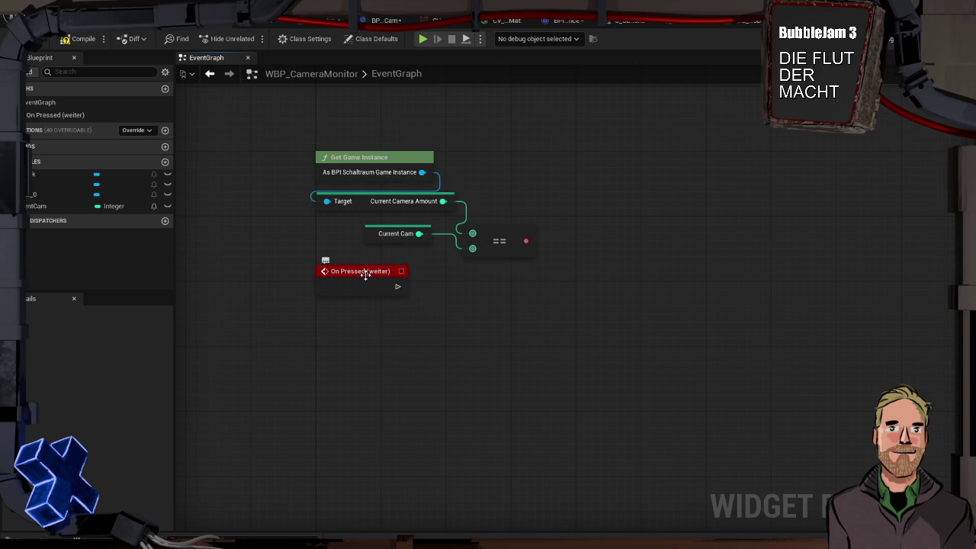
drag(366, 272, 366, 288)
drag(526, 241, 558, 286)
key(b)
mouse_move(395, 303)
mouse_down()
mouse_move(583, 262)
mouse_move(570, 286)
mouse_move(484, 287)
mouse_up()
Step: Set Current Cam to 1 on the True path, then call Next Camera after both branches
click(551, 273)
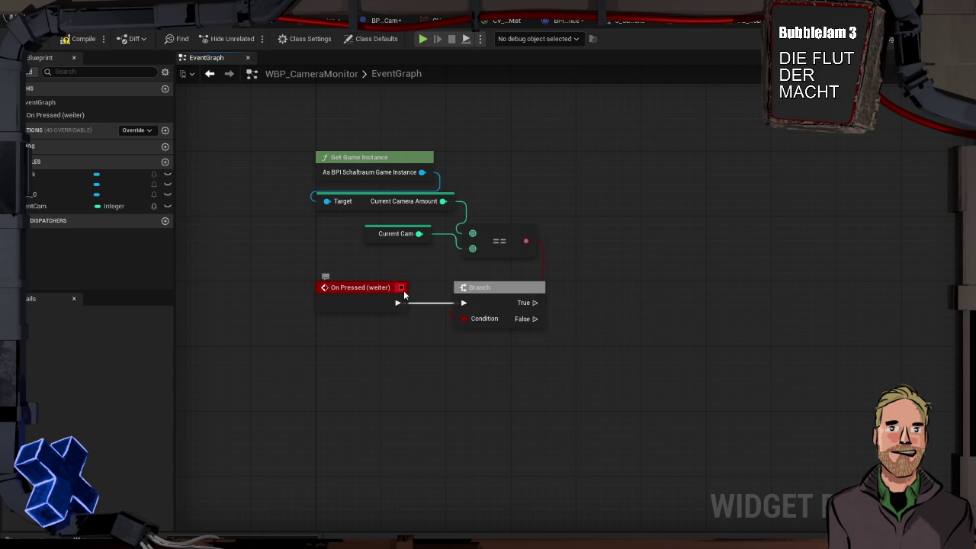
mouse_move(63, 204)
mouse_down()
mouse_move(536, 303)
mouse_move(584, 294)
mouse_move(616, 273)
mouse_up()
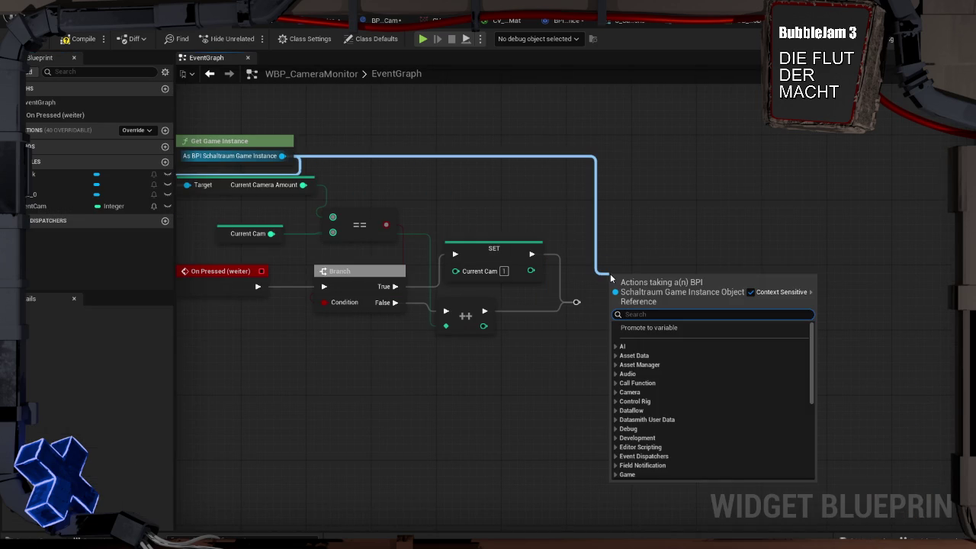
text(ne)
key(Return)
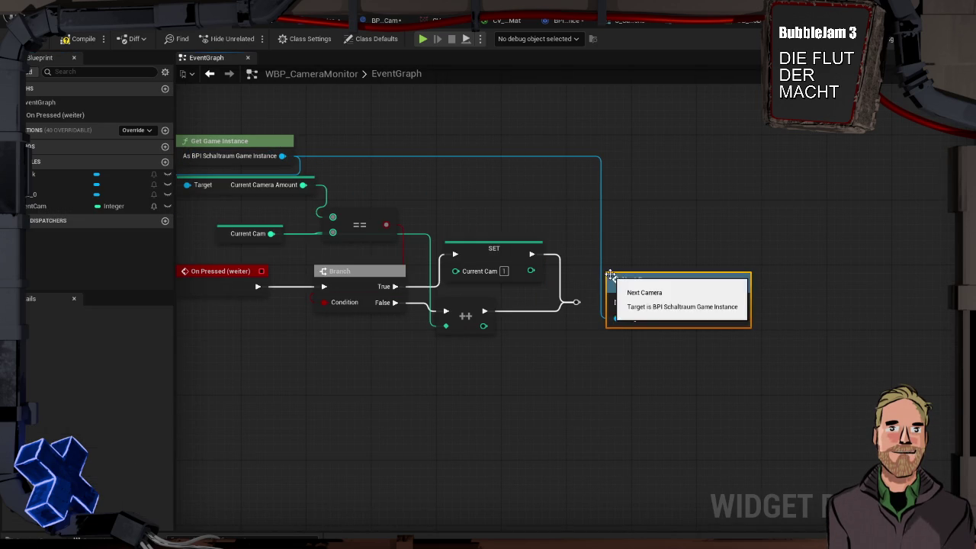
drag(577, 302, 617, 302)
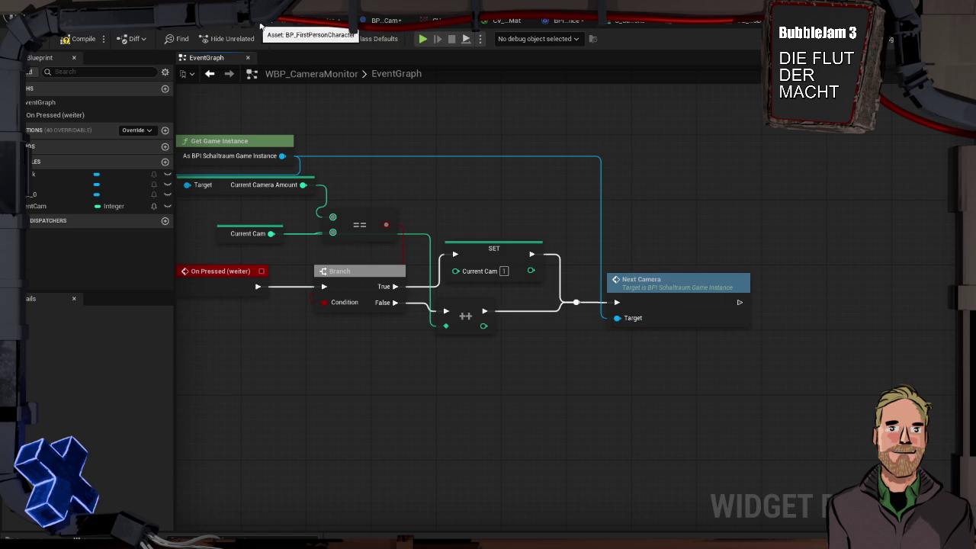
click(567, 23)
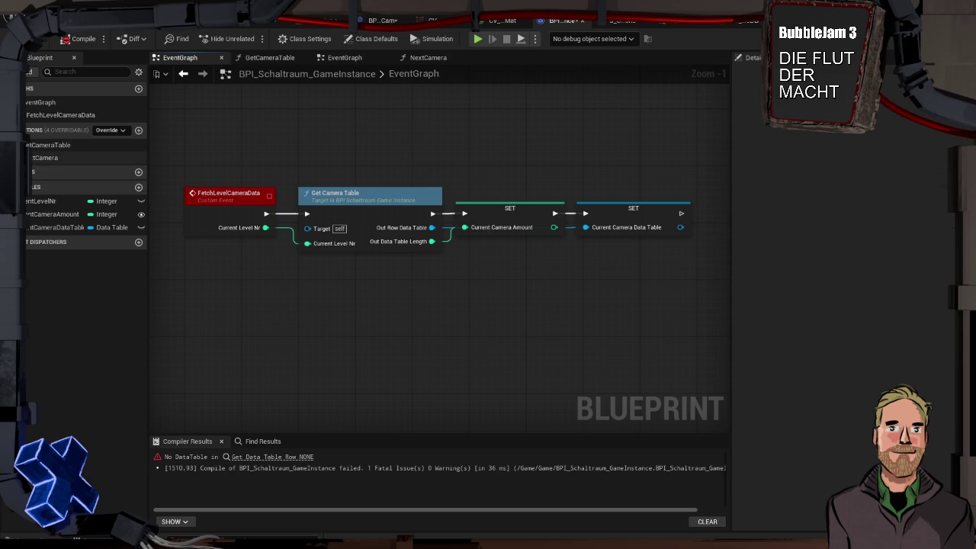
Step: In NextCamera, wire the entry to a Get Data Table Row that reads Current Camera Data Table
click(39, 157)
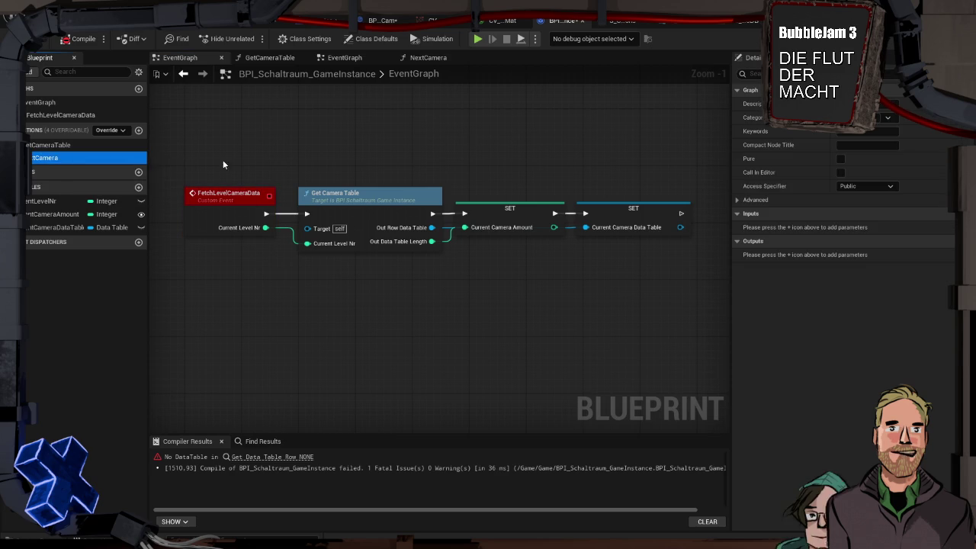
double_click(56, 158)
drag(324, 260, 483, 219)
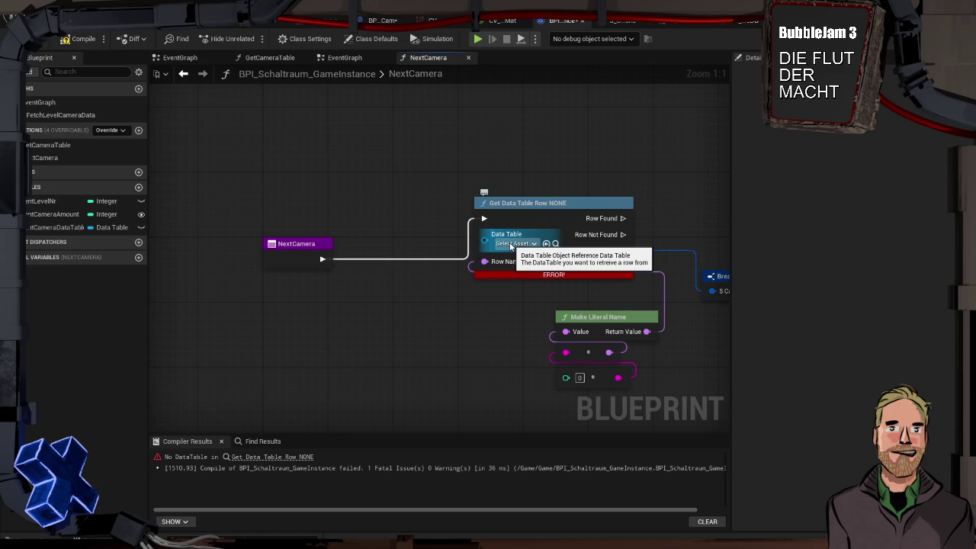
drag(52, 232, 481, 238)
mouse_move(386, 249)
mouse_down()
mouse_move(267, 225)
mouse_move(278, 224)
mouse_up()
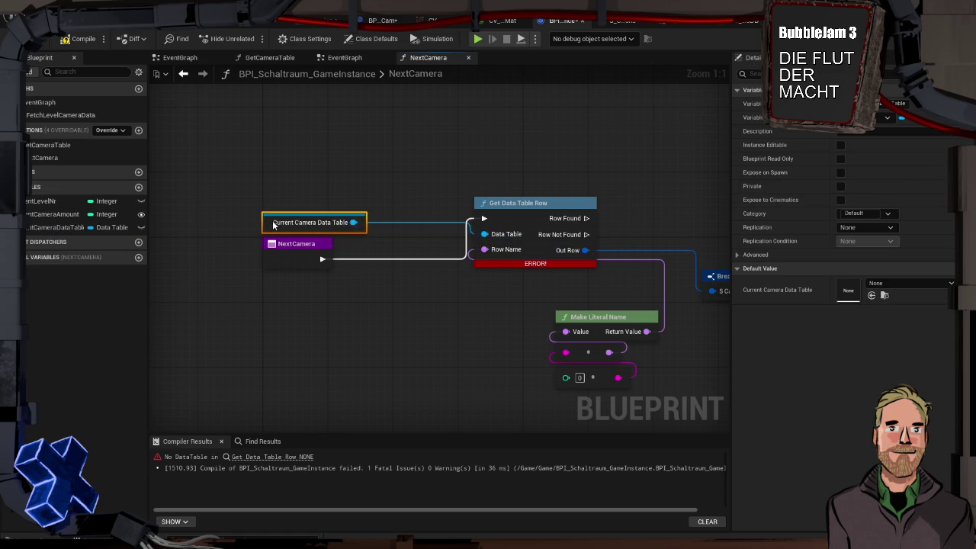
click(381, 197)
mouse_move(535, 208)
mouse_down()
mouse_move(531, 222)
mouse_move(462, 248)
mouse_up()
mouse_move(675, 387)
mouse_down()
mouse_move(550, 344)
mouse_move(547, 305)
mouse_move(437, 330)
mouse_up()
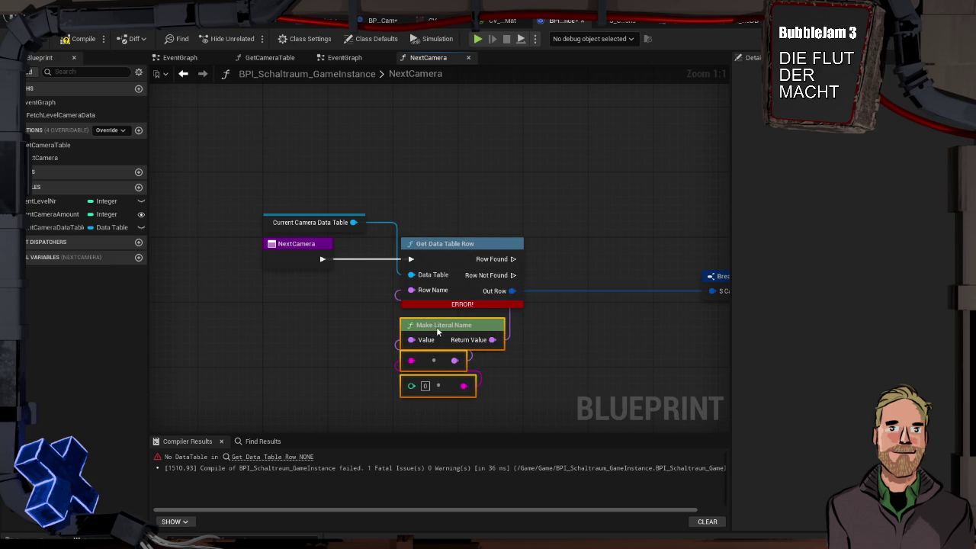
Step: Add an integer input named Cam Nr to NextCamera, tidy the nodes and compile
drag(411, 385, 292, 256)
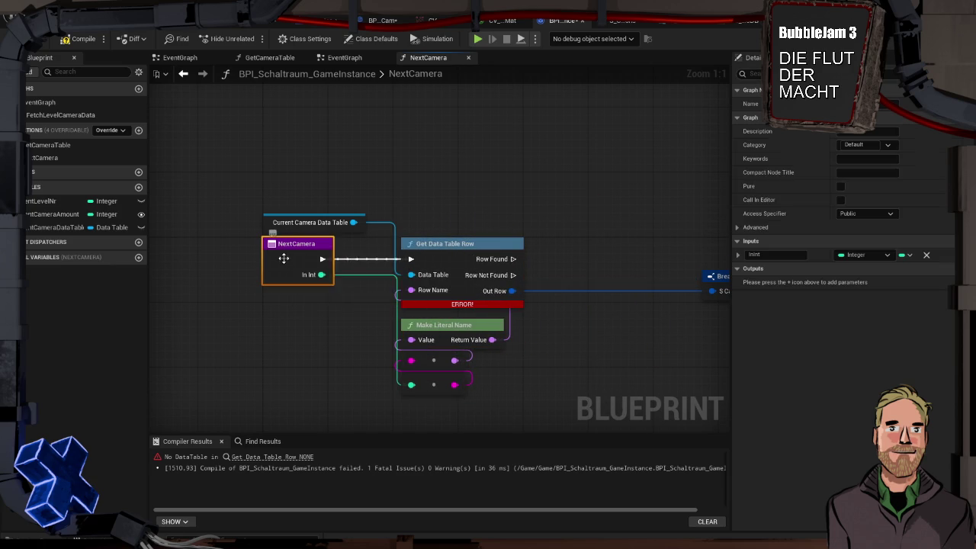
click(767, 257)
text(Cu)
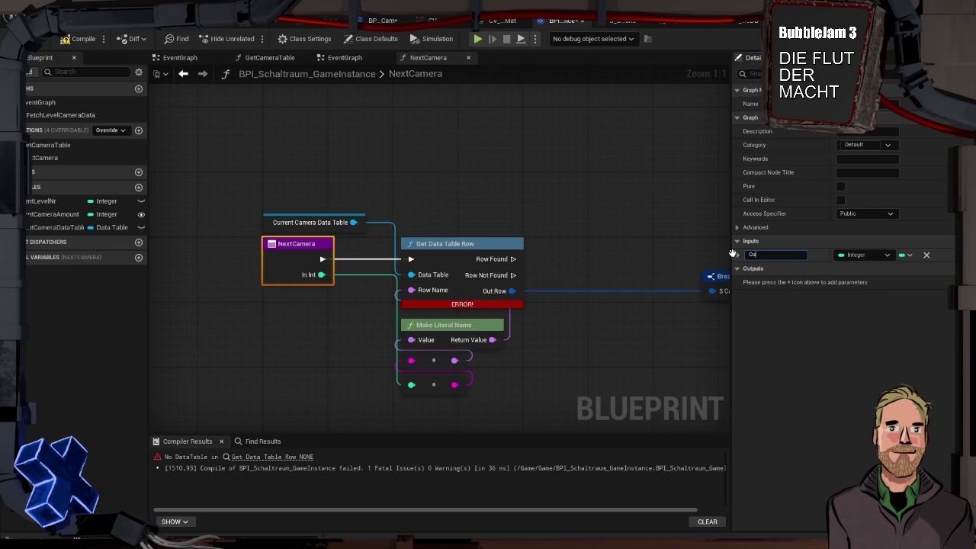
text(C)
key(Return)
drag(584, 196, 429, 158)
drag(577, 234, 426, 247)
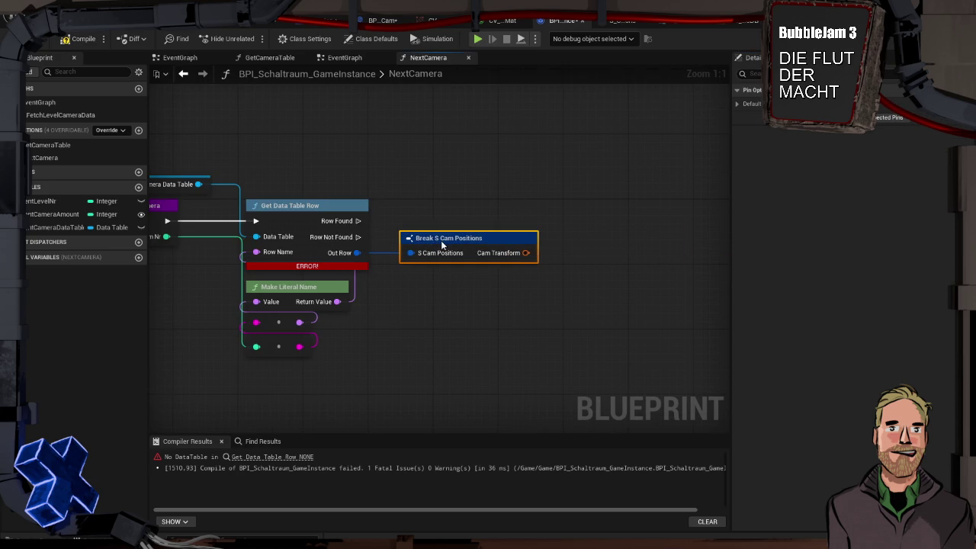
click(81, 38)
mouse_move(391, 143)
mouse_down()
mouse_move(448, 146)
mouse_move(434, 145)
mouse_up()
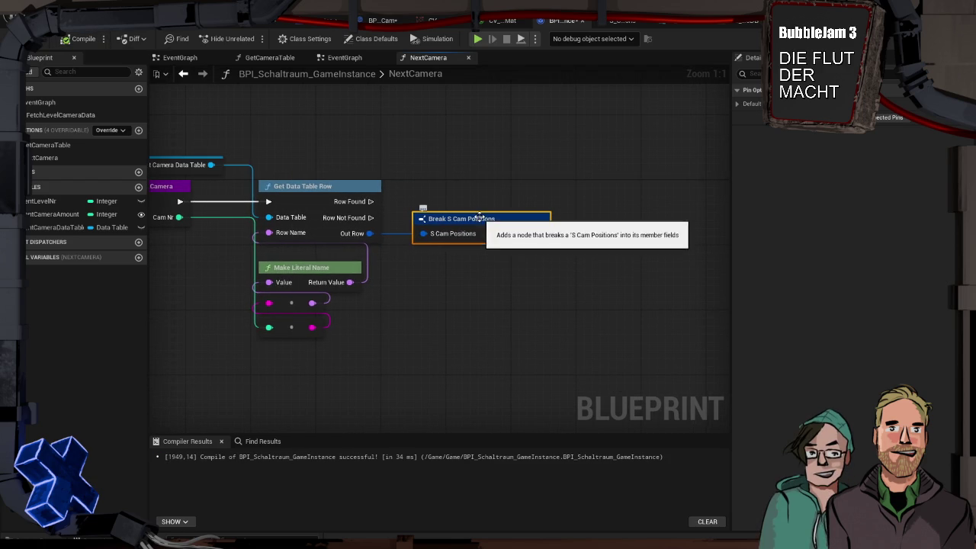
drag(501, 197, 521, 177)
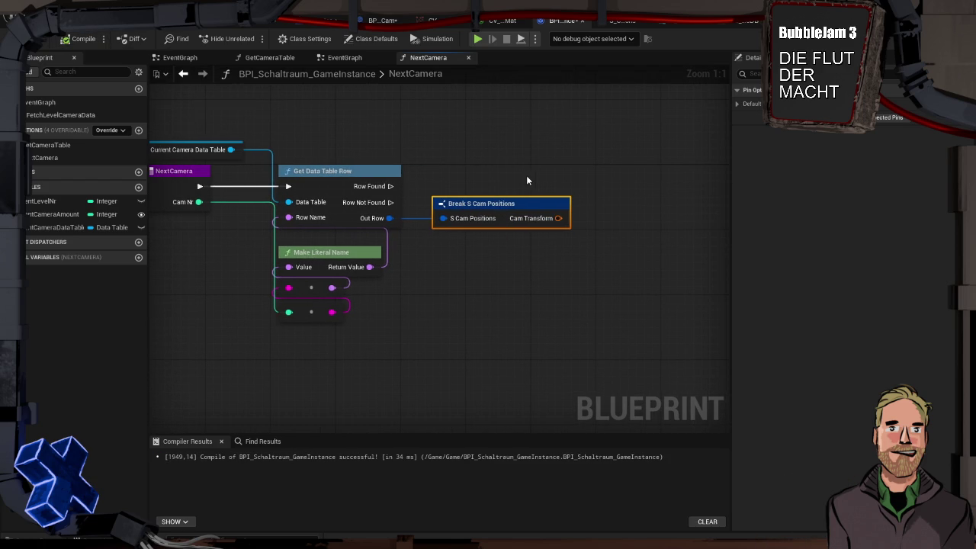
mouse_move(547, 172)
mouse_down()
mouse_move(608, 157)
mouse_move(419, 162)
mouse_move(568, 157)
mouse_up()
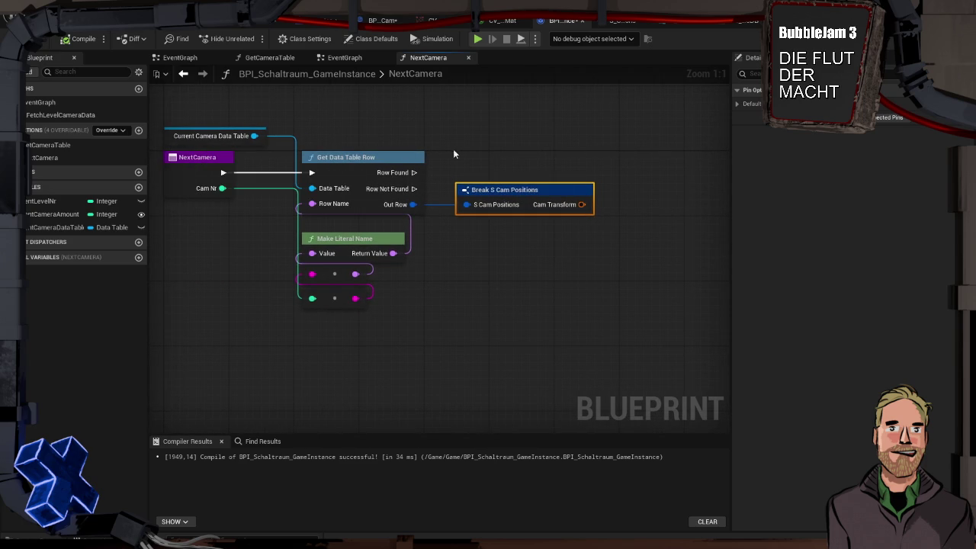
drag(501, 155, 420, 165)
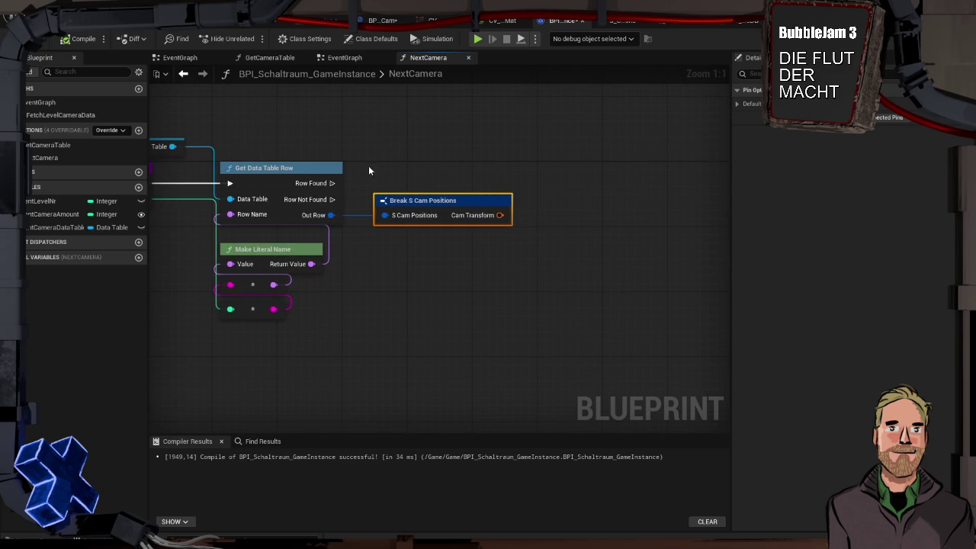
Step: Add a Get Actor Of Class node for BP_CV_Cam that runs when the row is found
right_click(559, 151)
text(get ac)
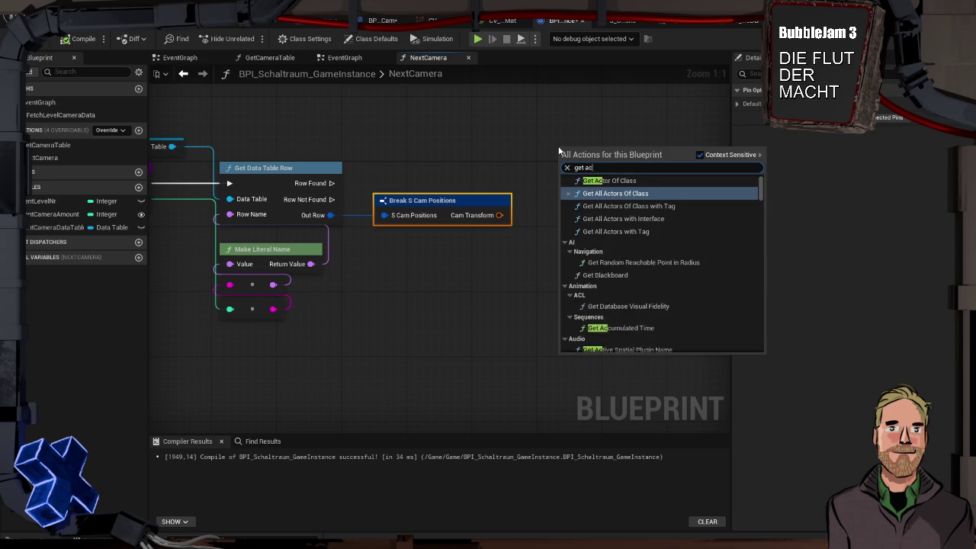
text(tor)
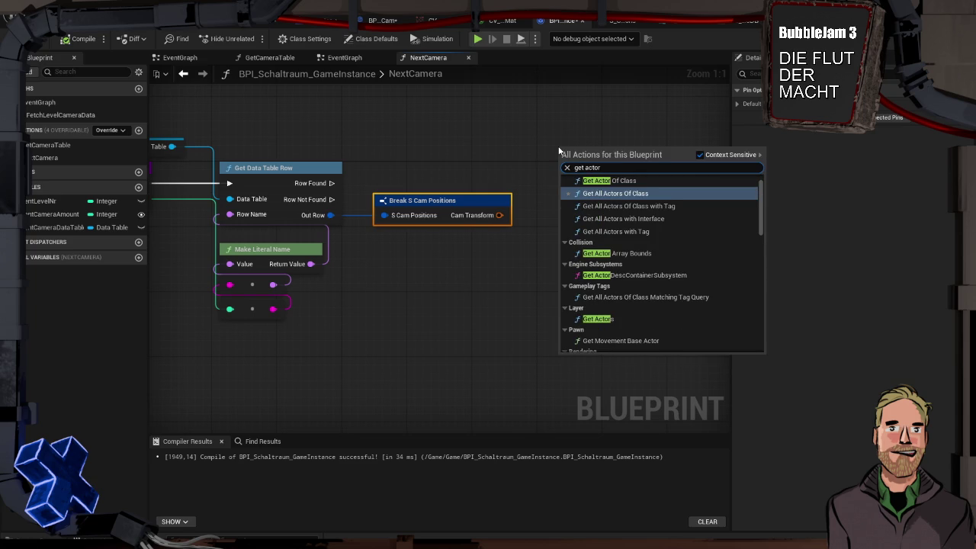
key(Return)
mouse_move(331, 183)
mouse_down()
mouse_move(499, 180)
mouse_move(561, 167)
mouse_move(589, 175)
mouse_up()
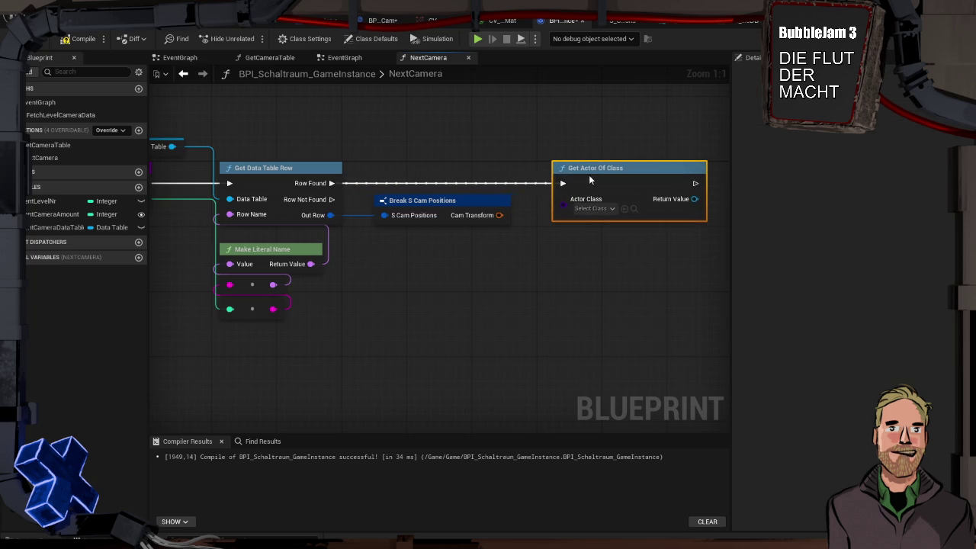
click(603, 209)
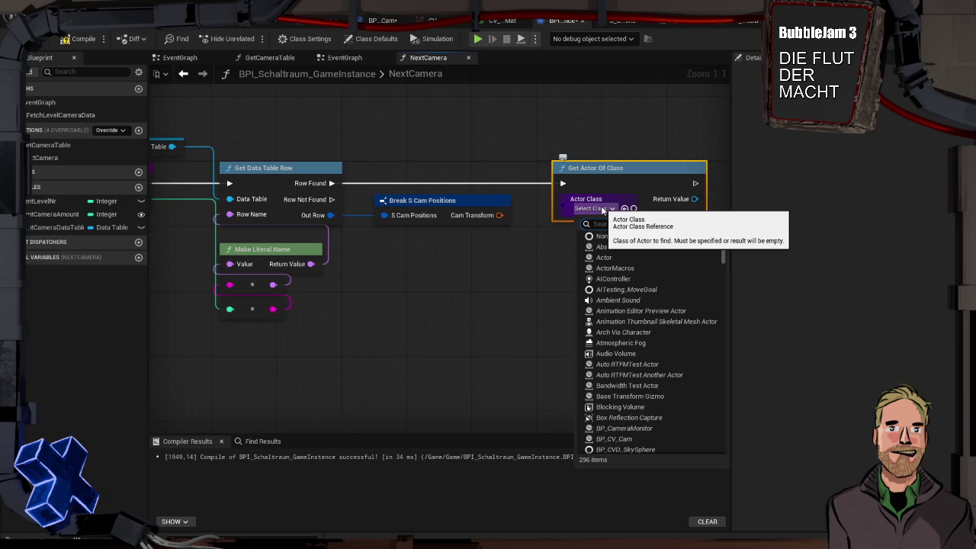
click(650, 439)
drag(573, 321, 414, 305)
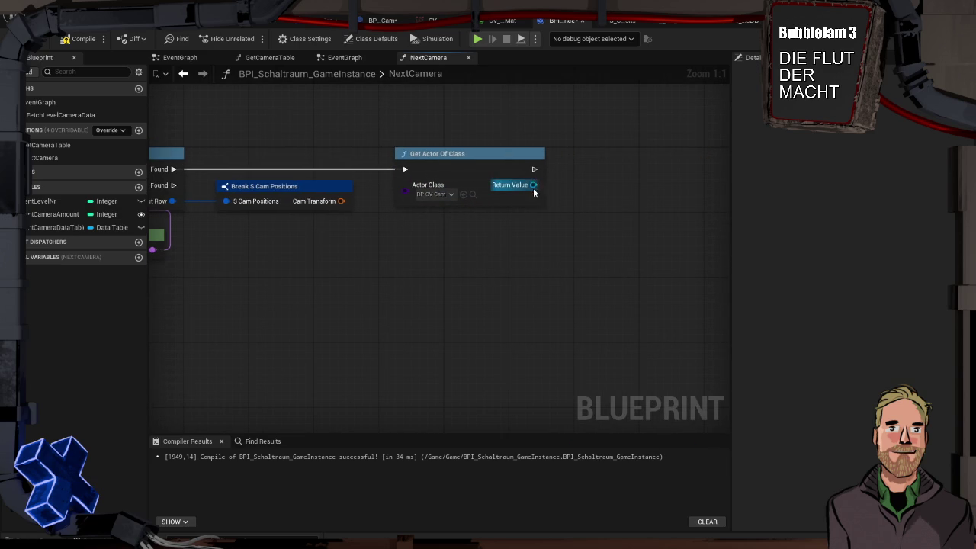
drag(532, 184, 598, 199)
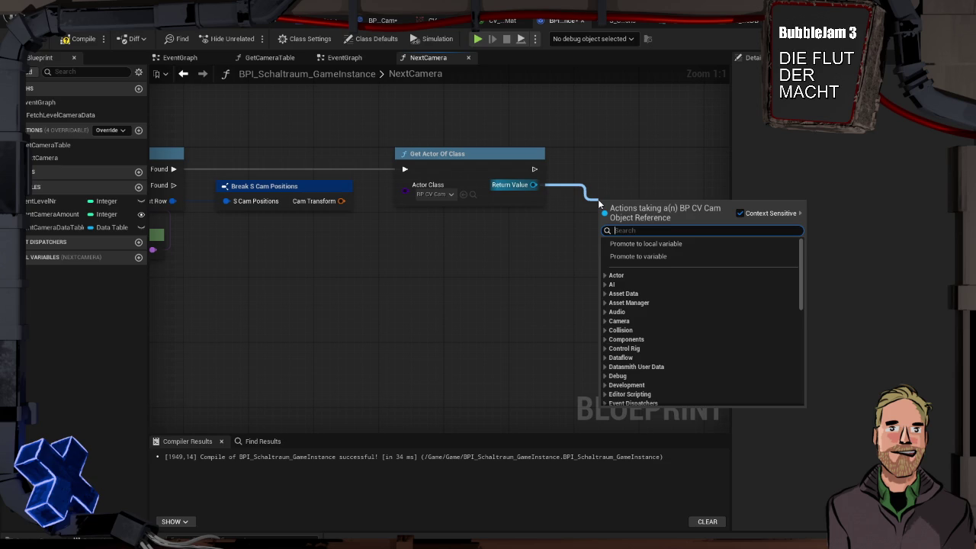
text(set po)
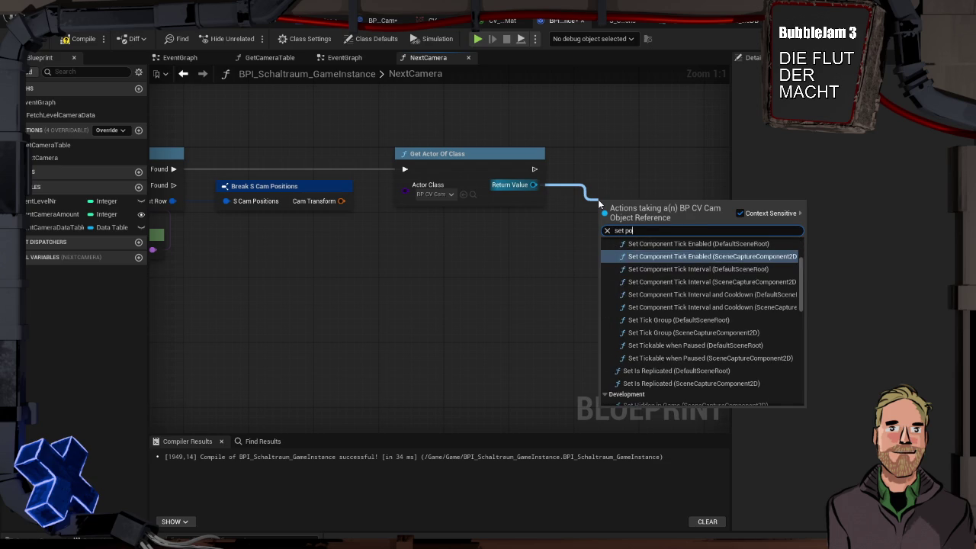
text(s)
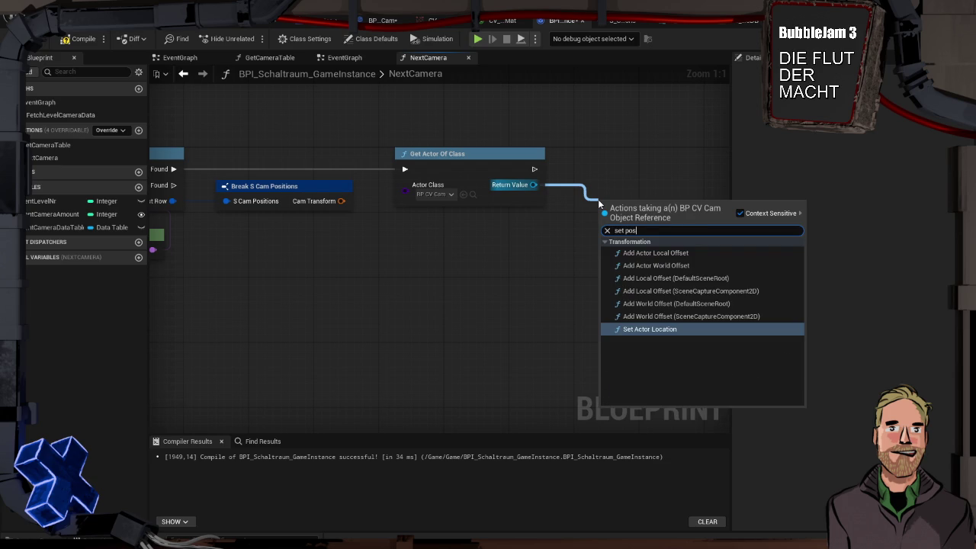
Step: Set BP_CV_Cam's actor transform to the row's Cam Transform and compile the game instance
key(BackSpace)
key(BackSpace)
key(BackSpace)
text(tran)
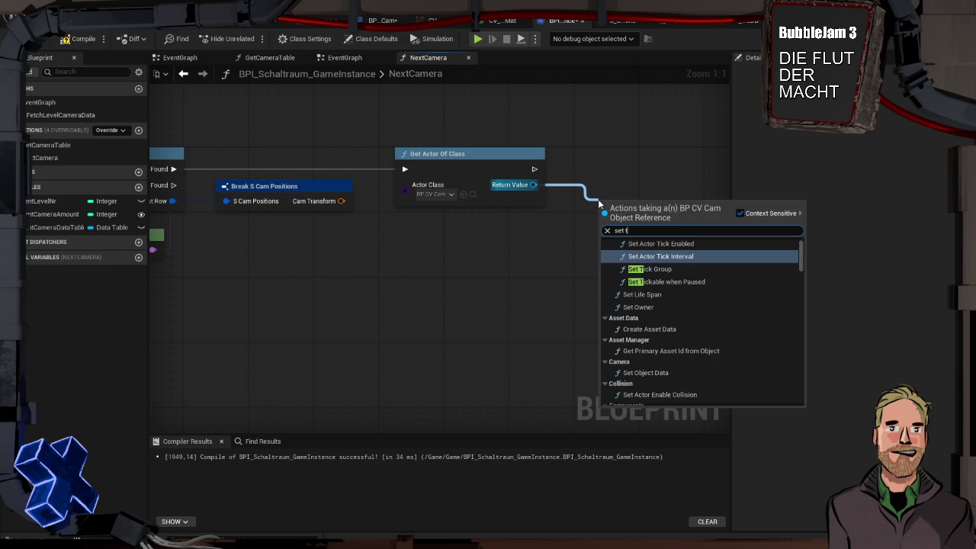
key(Return)
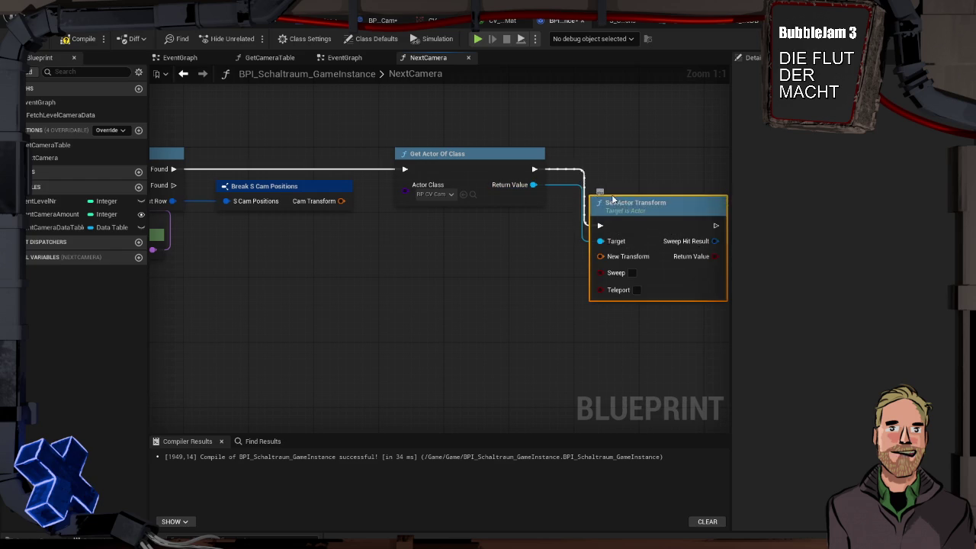
drag(624, 206, 607, 158)
drag(341, 201, 584, 209)
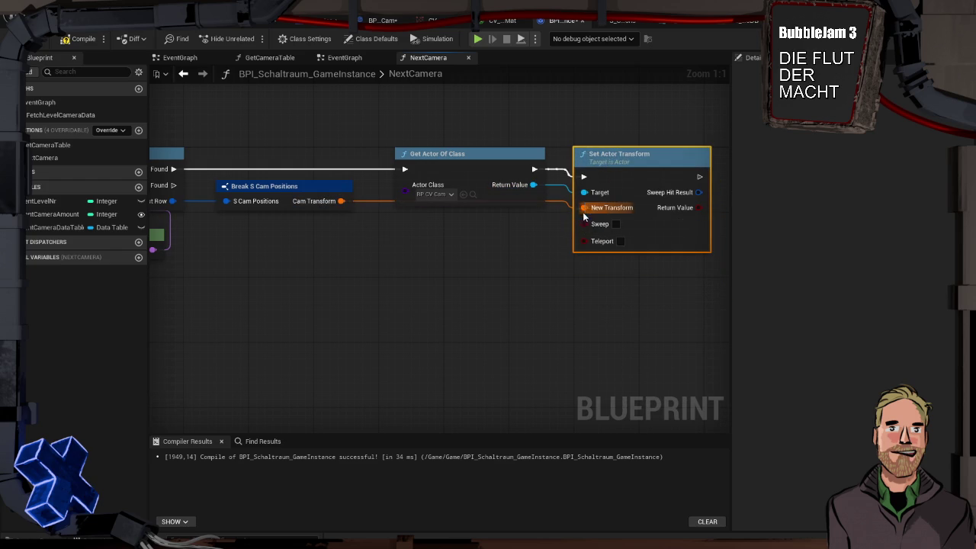
click(74, 40)
click(275, 21)
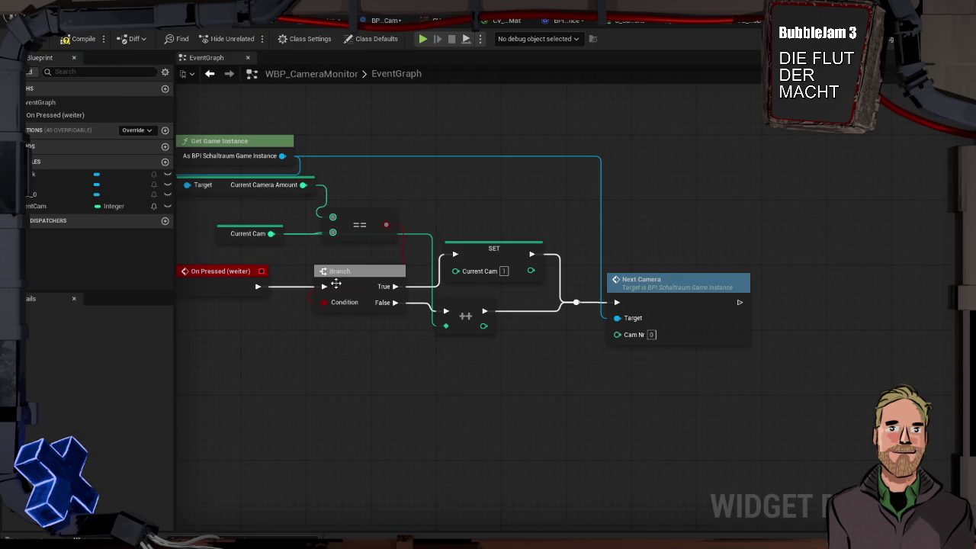
Step: Add an On Pressed event for the zurueck button below the existing logic, near a Current Cam getter
scroll(458, 303, down, 1)
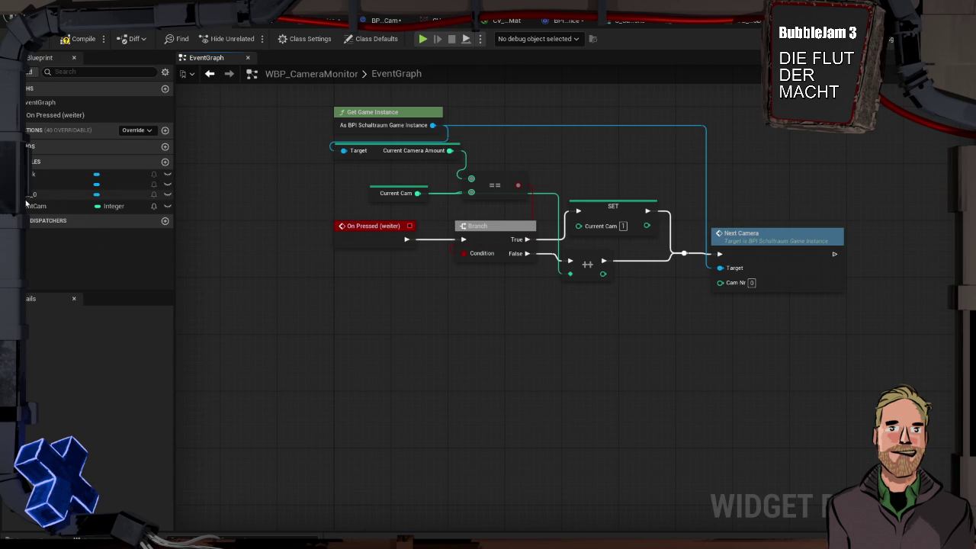
click(39, 176)
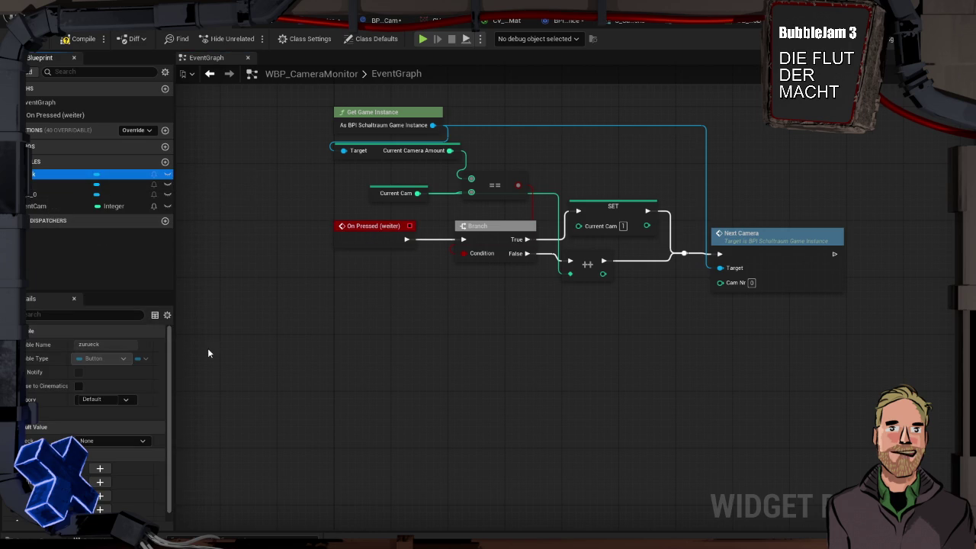
click(100, 482)
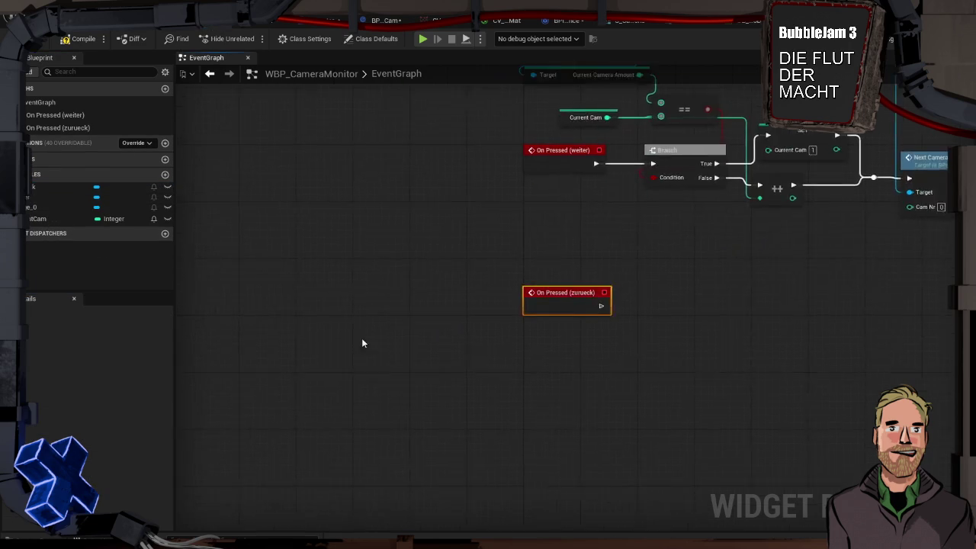
mouse_move(587, 263)
mouse_down()
mouse_move(505, 321)
mouse_move(481, 353)
mouse_up()
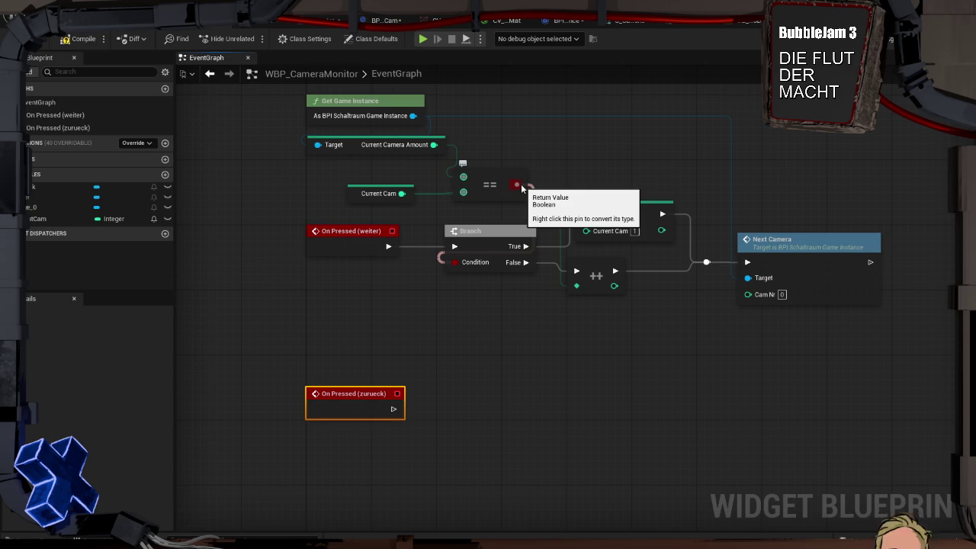
mouse_move(357, 193)
mouse_down()
mouse_move(336, 330)
mouse_move(334, 314)
mouse_move(392, 323)
mouse_move(470, 353)
mouse_move(457, 350)
mouse_up()
Step: Check whether Current Cam equals 1 and drive a Branch from On Pressed (zurueck) with it
click(374, 340)
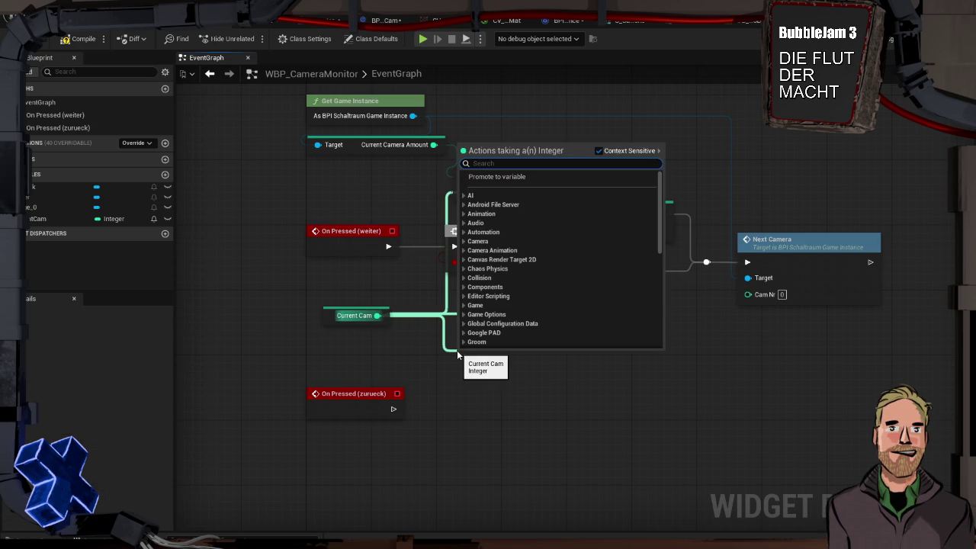
text(==)
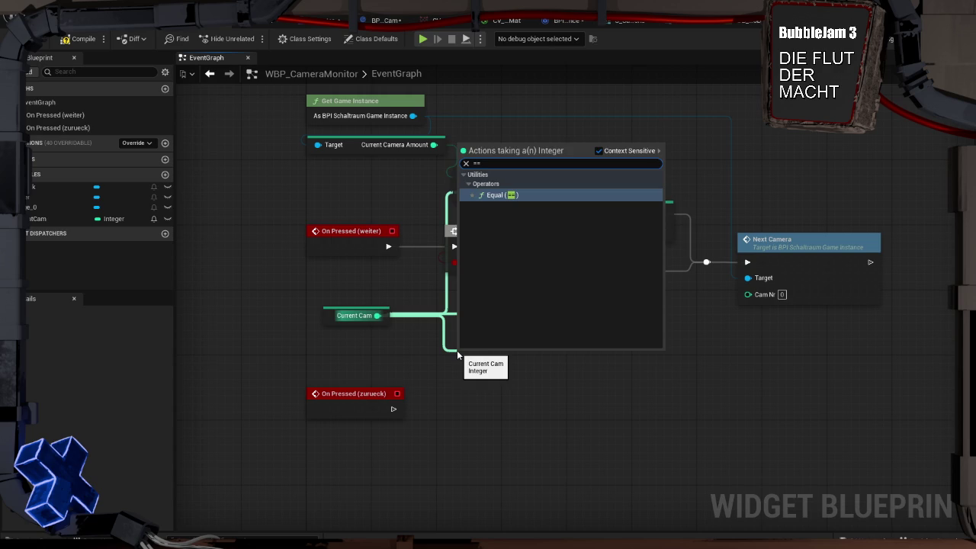
key(Return)
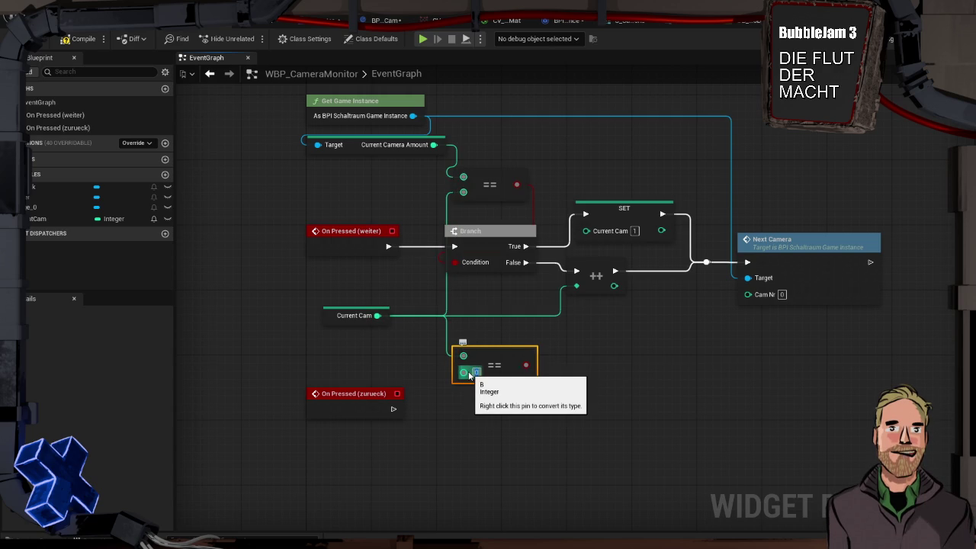
drag(483, 363, 484, 346)
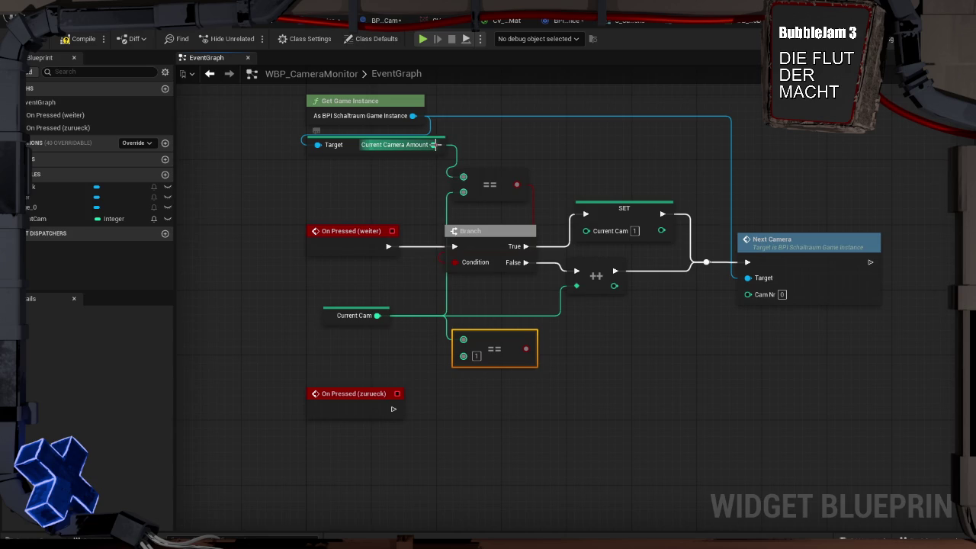
mouse_move(530, 351)
mouse_down()
mouse_move(487, 401)
mouse_move(484, 384)
mouse_move(468, 394)
mouse_up()
drag(392, 409, 454, 409)
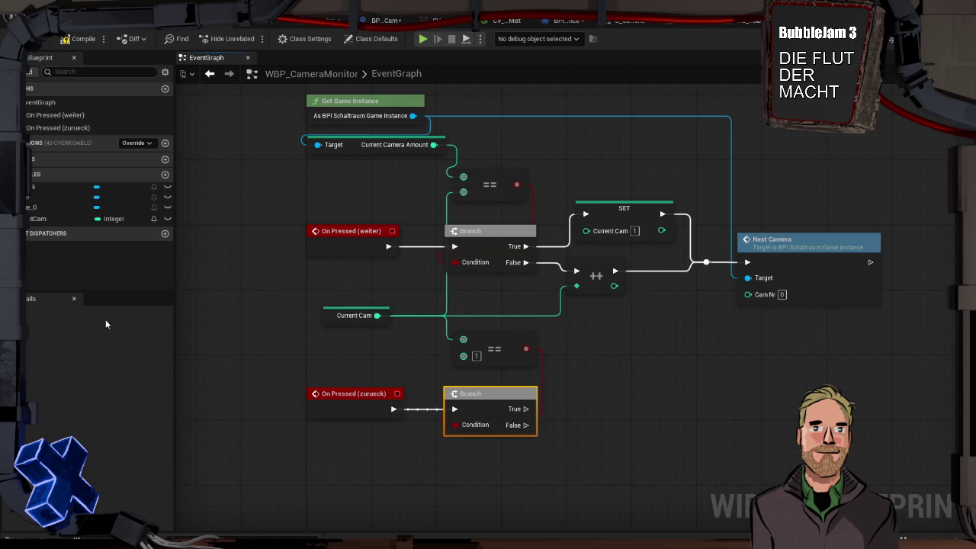
Step: On the back Branch's True path, set Current Cam from Current Camera Amount and rearrange nearby nodes
mouse_move(45, 218)
mouse_down()
mouse_move(543, 387)
mouse_move(534, 412)
mouse_up()
drag(591, 404, 591, 386)
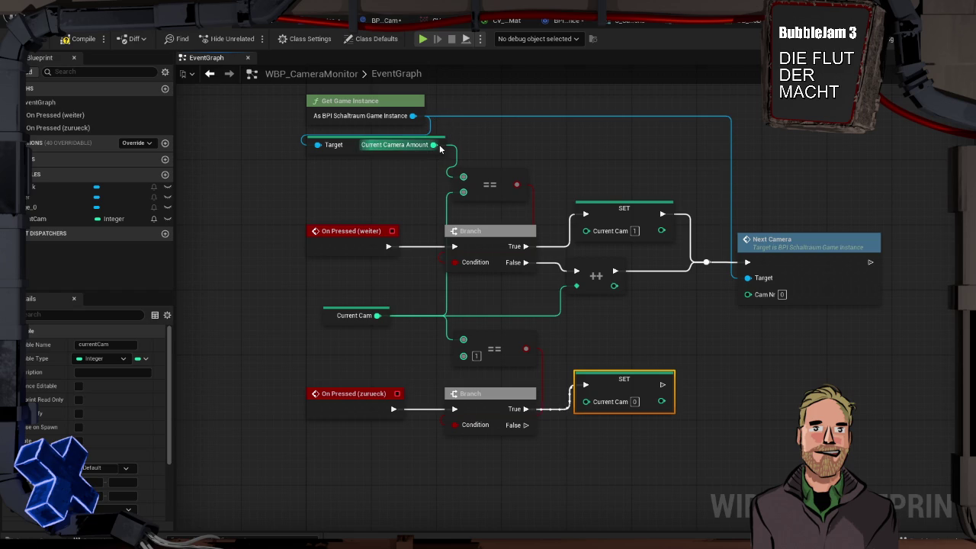
mouse_move(433, 144)
mouse_down()
mouse_move(464, 157)
mouse_move(586, 405)
mouse_move(449, 300)
mouse_move(516, 298)
mouse_up()
drag(387, 105, 467, 167)
drag(480, 130, 254, 153)
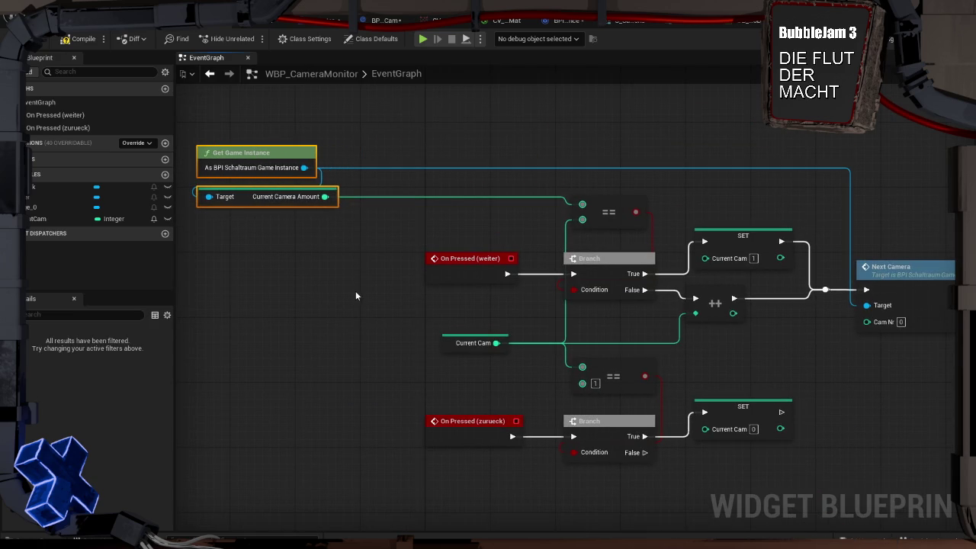
click(356, 296)
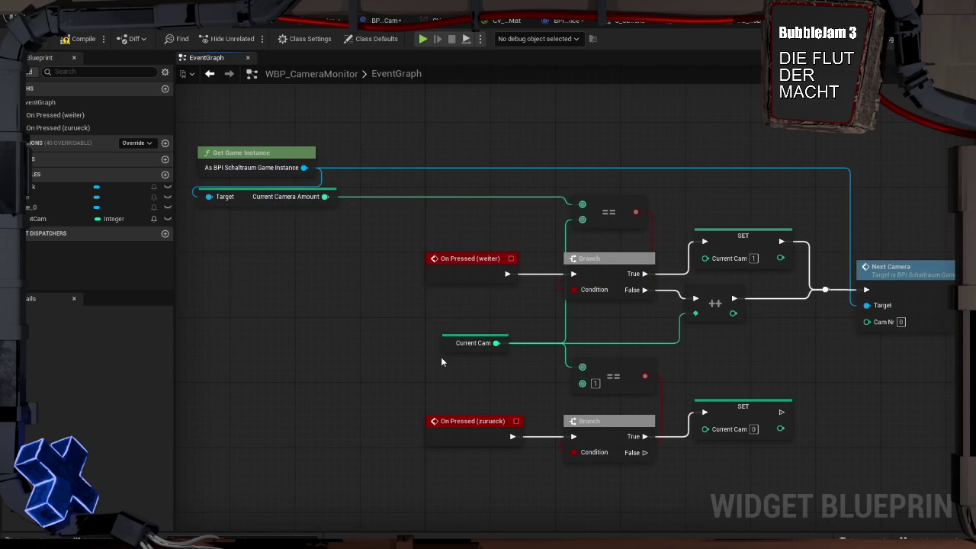
drag(451, 352, 433, 230)
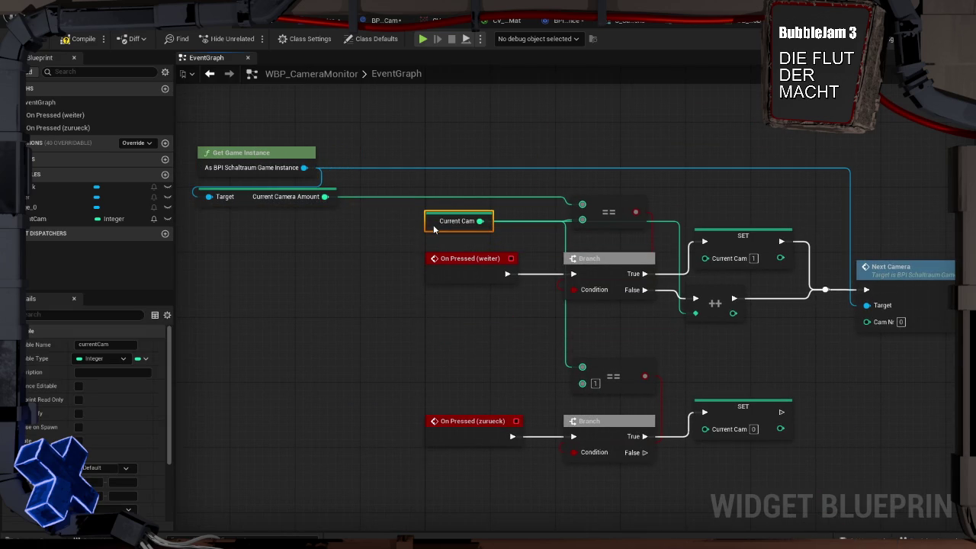
click(566, 352)
Step: Give the lower equals check its own Current Cam getter and rewire Current Camera Amount into the back SET
click(46, 218)
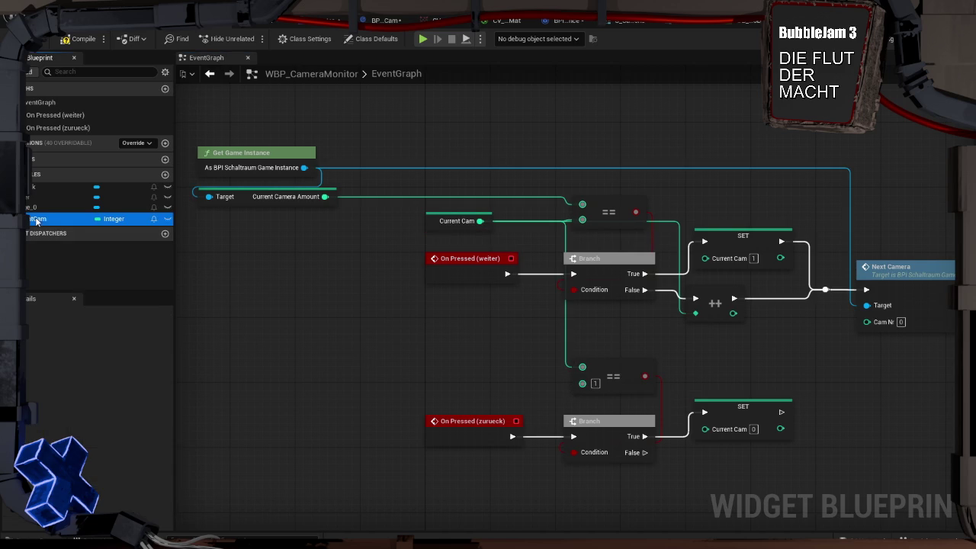
drag(586, 372, 582, 369)
drag(483, 377, 447, 368)
click(298, 324)
drag(298, 324, 347, 321)
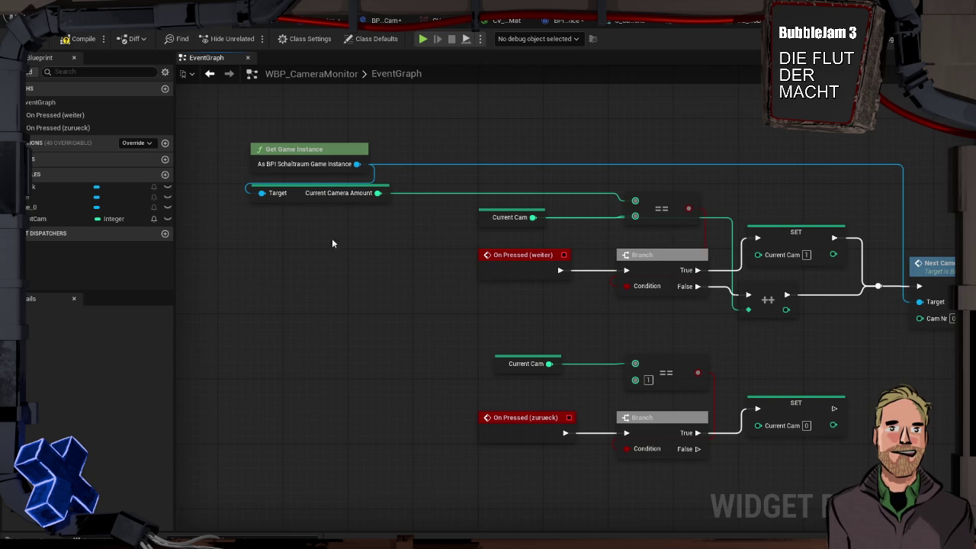
mouse_move(377, 193)
mouse_down()
mouse_move(395, 248)
mouse_move(397, 406)
mouse_move(406, 398)
mouse_move(606, 398)
mouse_move(757, 424)
mouse_up()
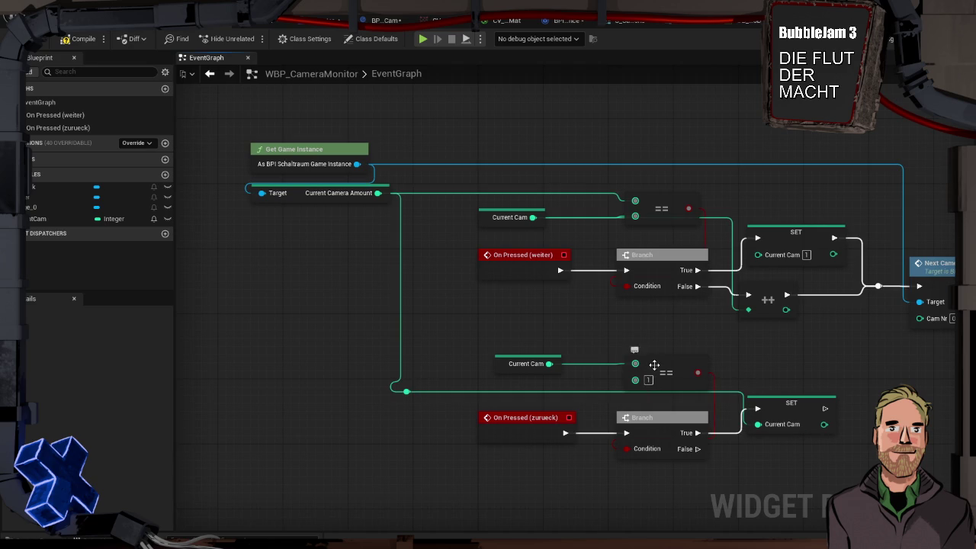
drag(654, 366, 645, 358)
click(602, 343)
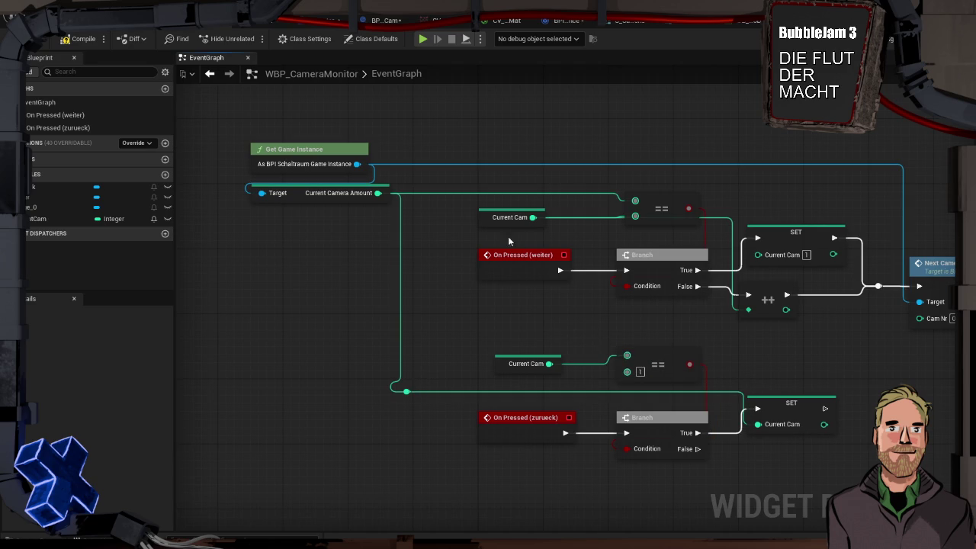
drag(485, 216, 488, 235)
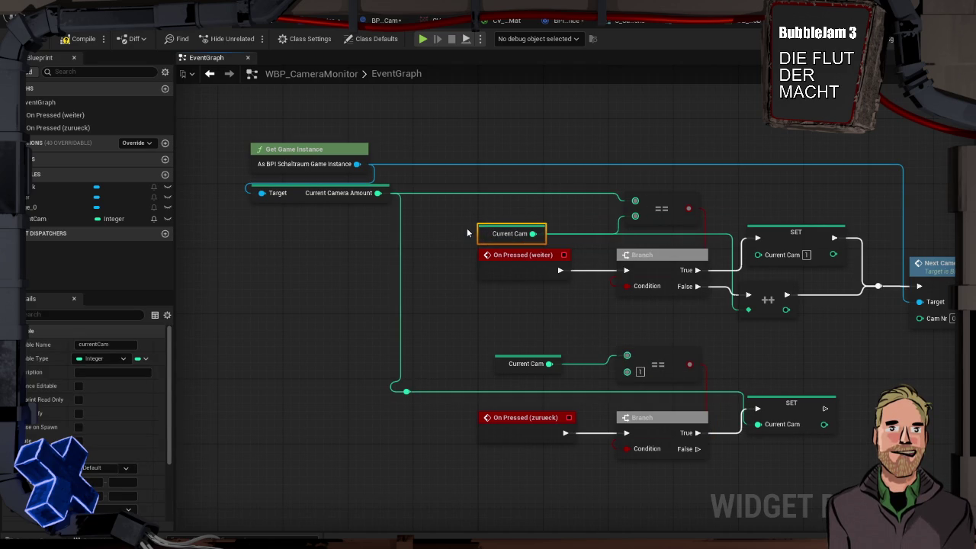
click(473, 298)
click(500, 365)
mouse_move(766, 331)
mouse_down()
mouse_move(618, 251)
mouse_move(539, 243)
mouse_up()
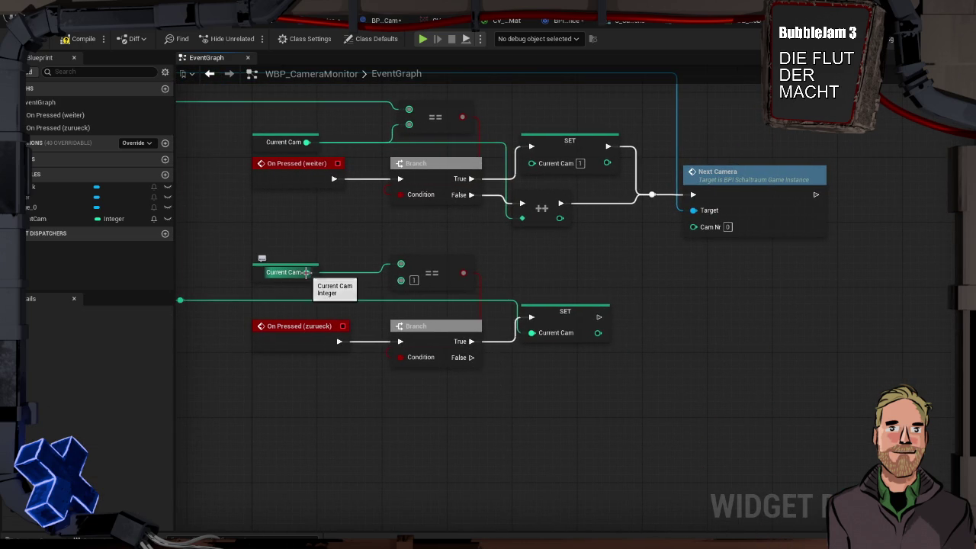
Step: Decrement Current Cam with a -- node on the back Branch's False path
drag(306, 271, 534, 382)
text(--)
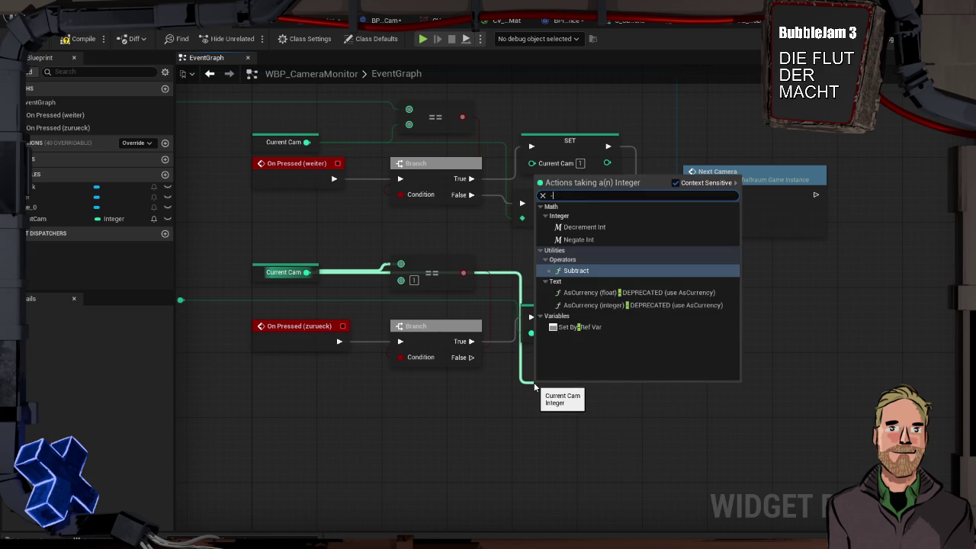
key(Return)
mouse_move(471, 357)
mouse_down()
mouse_move(542, 394)
mouse_move(534, 370)
mouse_up()
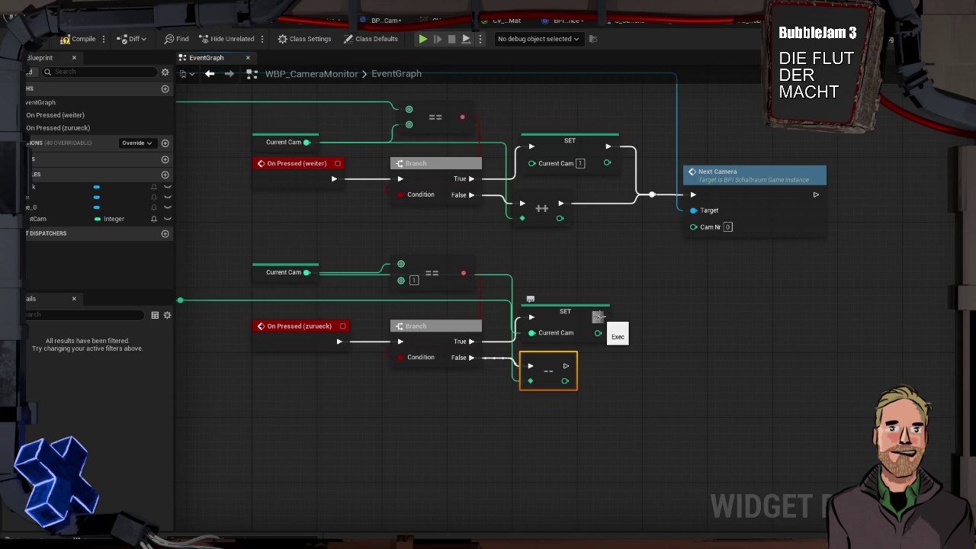
Step: Route both back paths to Next Camera with Current Cam as Cam Nr, and compile
drag(598, 316, 645, 196)
mouse_move(566, 366)
mouse_down()
mouse_move(632, 374)
mouse_move(652, 196)
mouse_up()
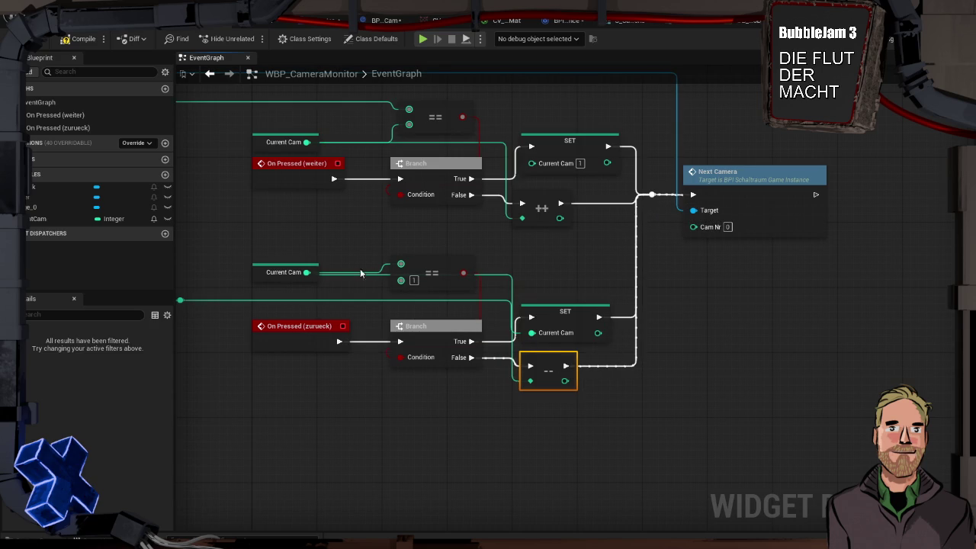
click(60, 221)
mouse_move(60, 220)
mouse_down()
mouse_move(701, 233)
mouse_move(694, 226)
mouse_up()
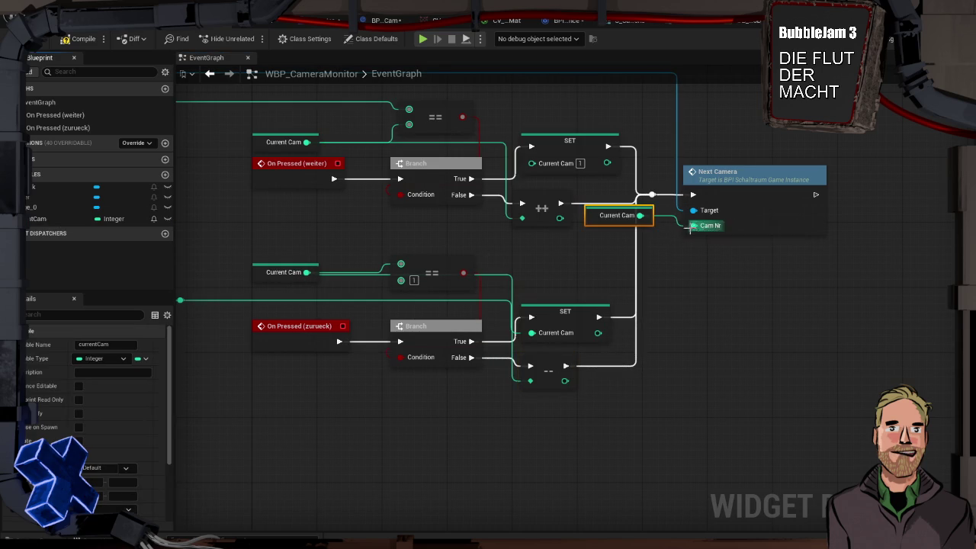
mouse_move(603, 217)
mouse_down()
mouse_move(726, 267)
mouse_move(710, 251)
mouse_up()
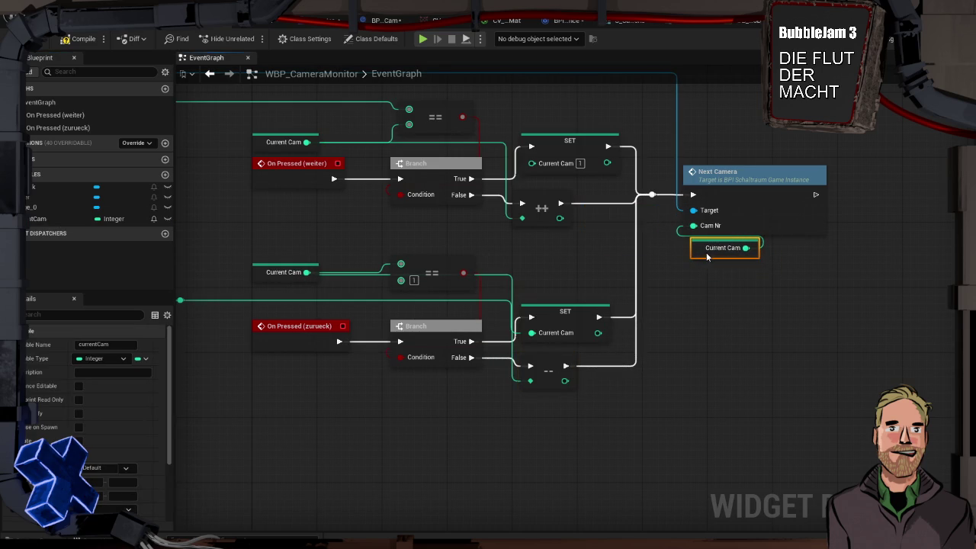
click(720, 316)
click(75, 40)
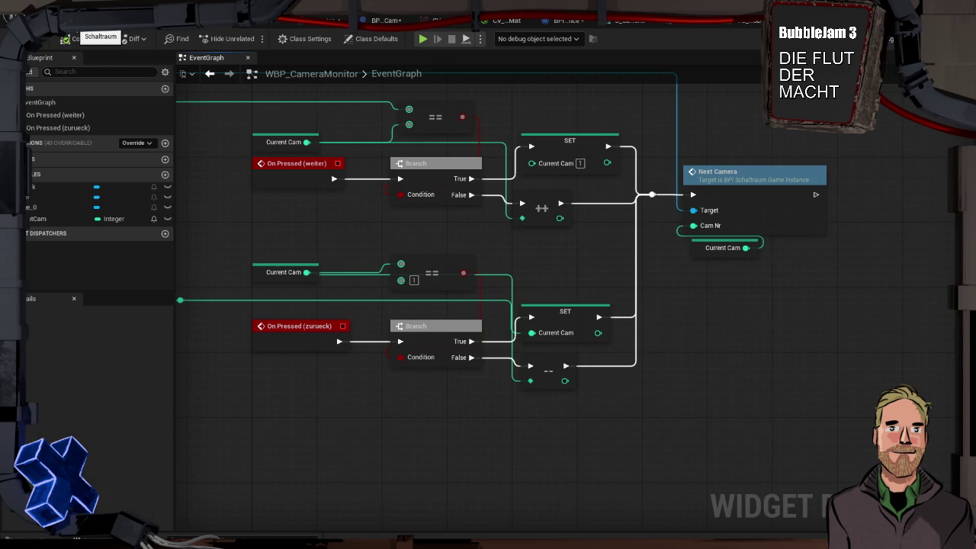
key(alt+p)
Step: Play-test at the monitor, then follow the Message Log's DataTable error to Get Data Table Row
key(w)
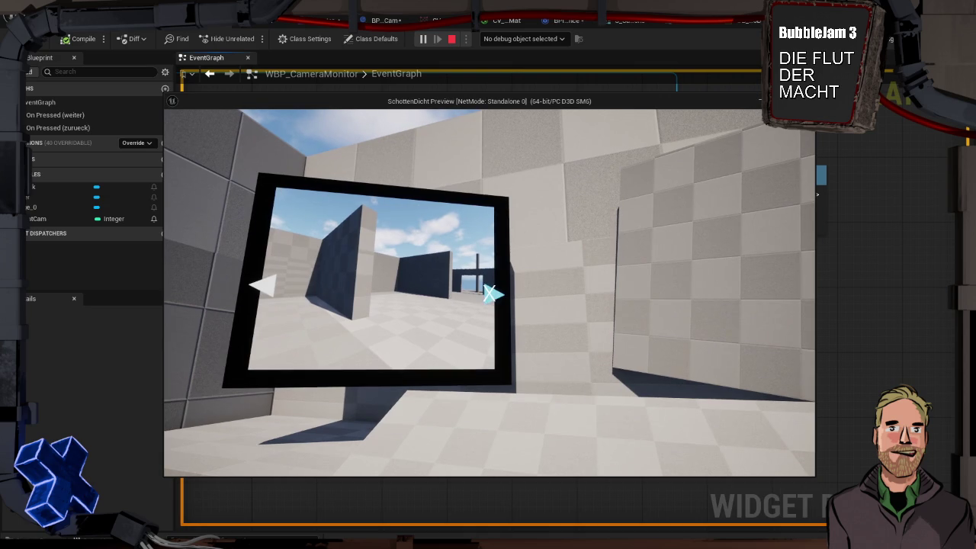
key(Escape)
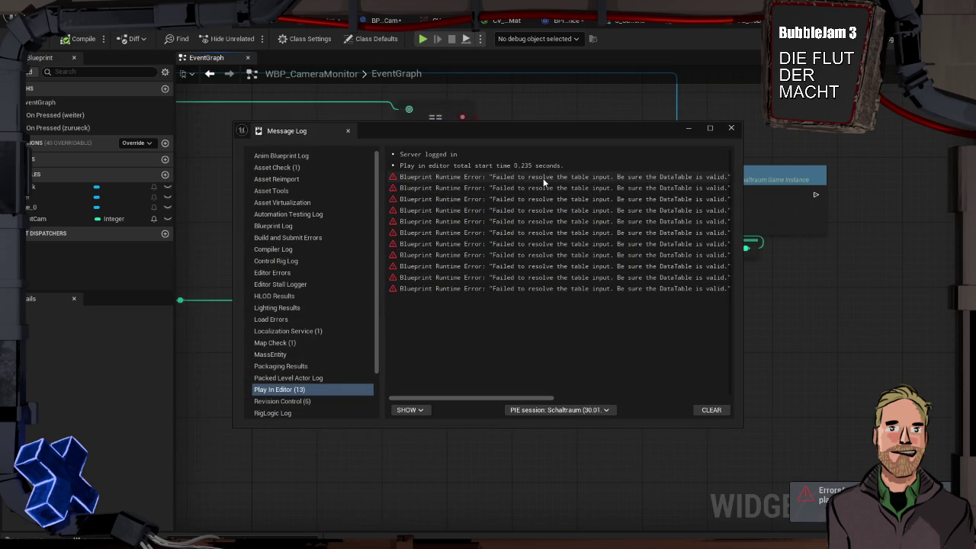
drag(743, 258, 907, 256)
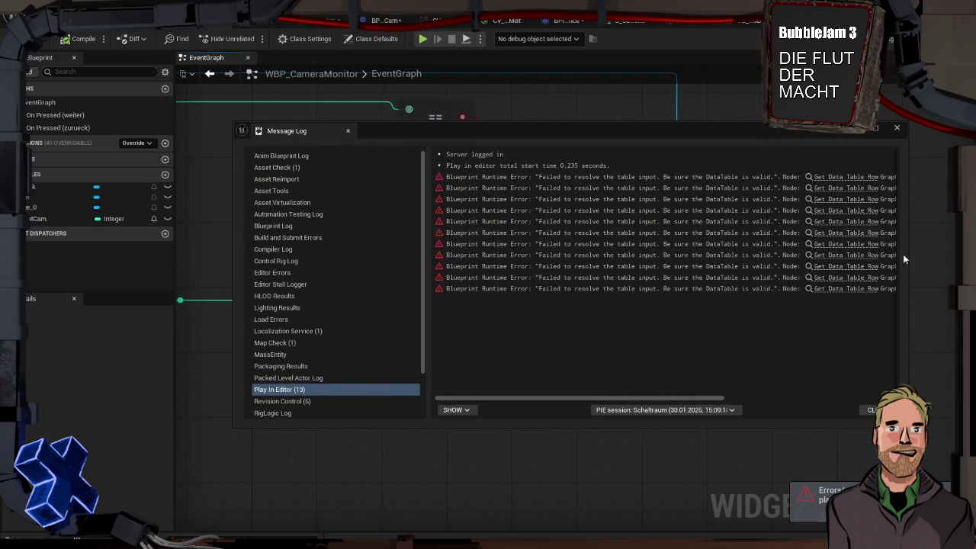
mouse_move(314, 130)
mouse_down()
mouse_move(175, 16)
mouse_move(162, 42)
mouse_move(123, 34)
mouse_up()
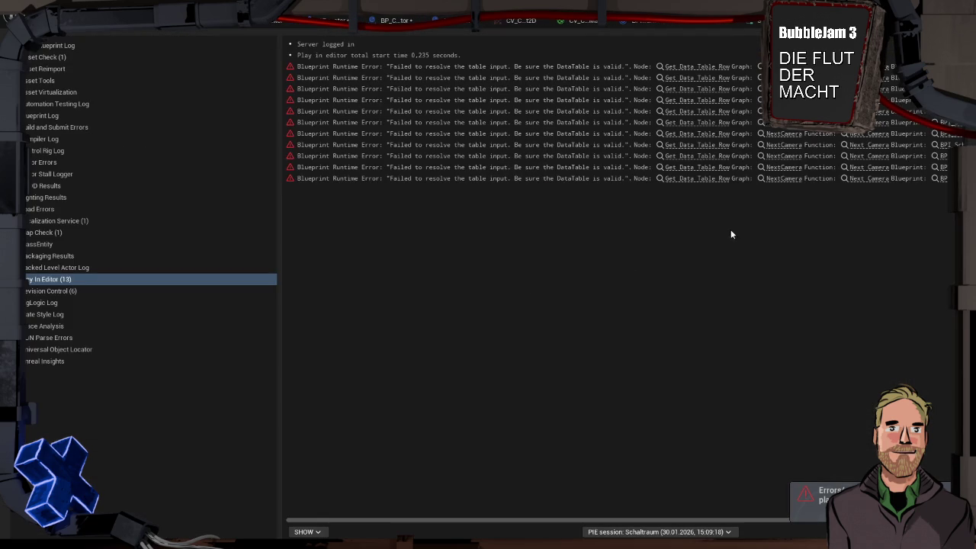
drag(279, 237, 158, 237)
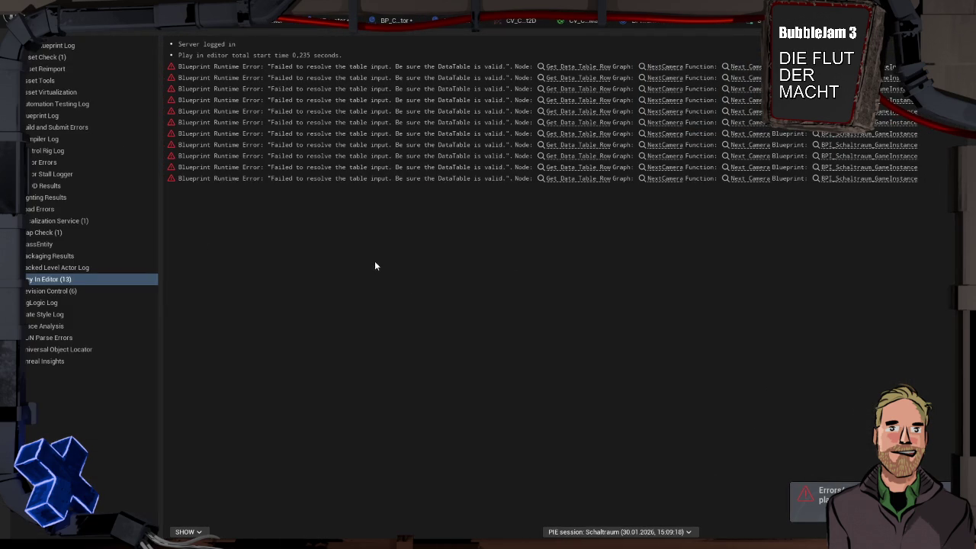
click(569, 66)
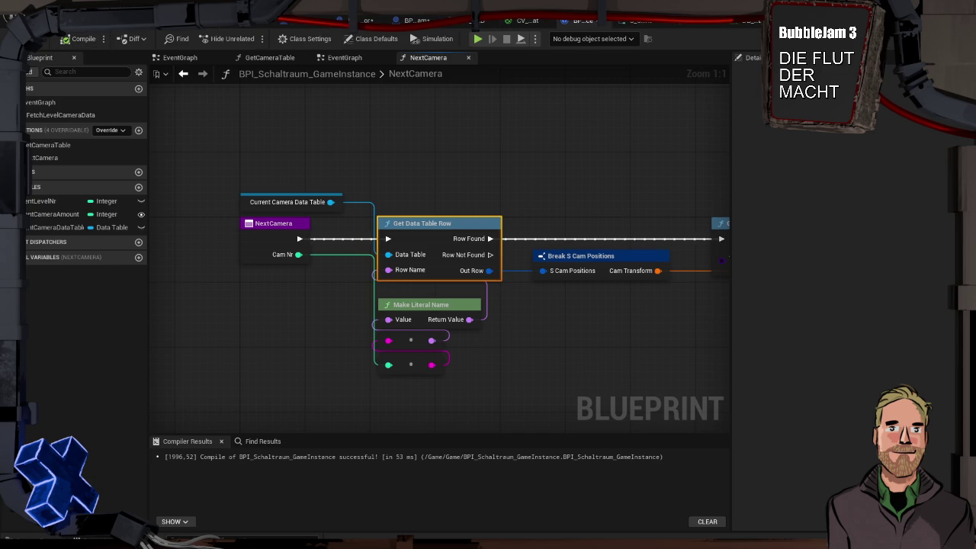
Step: Return to the level viewport showing the tiled room and the wall-mounted camera monitor
click(77, 17)
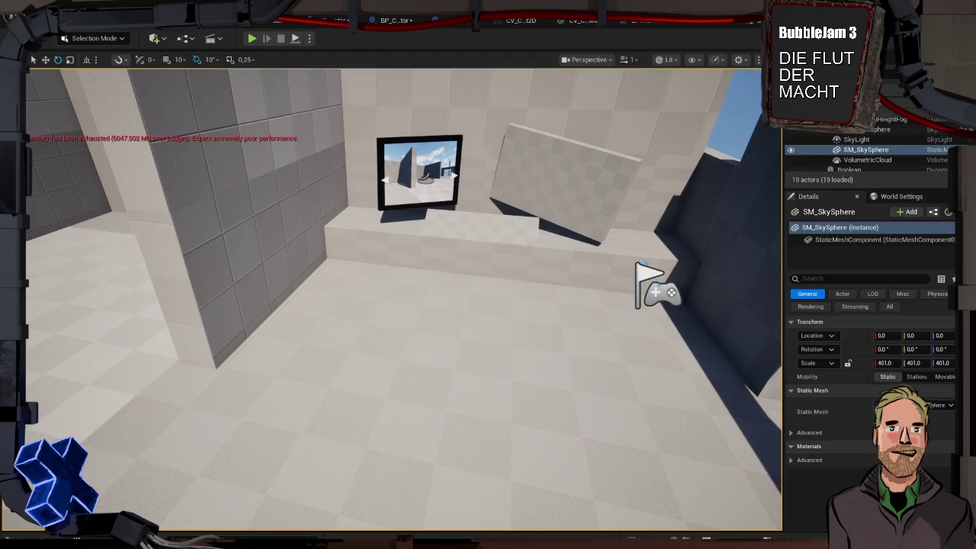
Step: Open the Schaltraum Level Blueprint from the Blueprints menu, showing its Event BeginPlay and Event Tick nodes
click(190, 39)
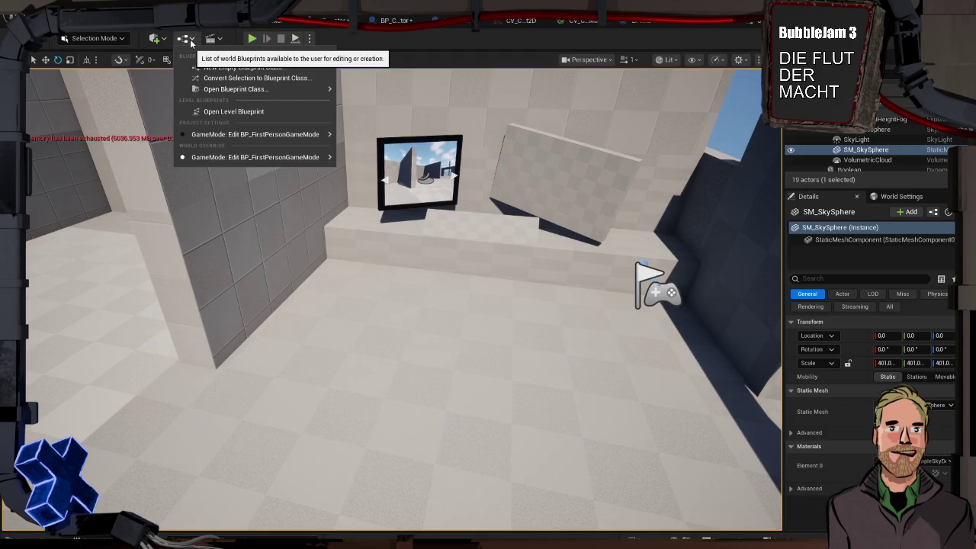
click(220, 111)
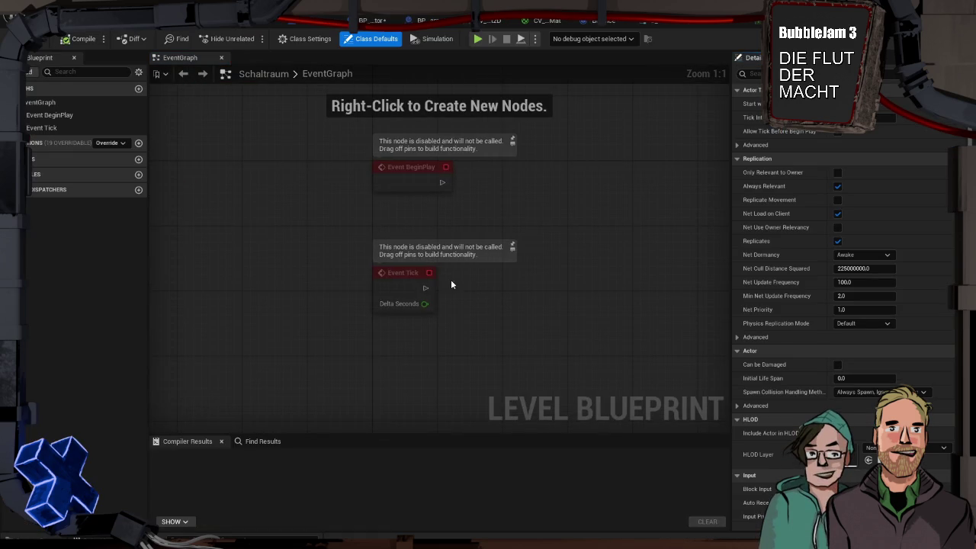
drag(539, 298, 465, 244)
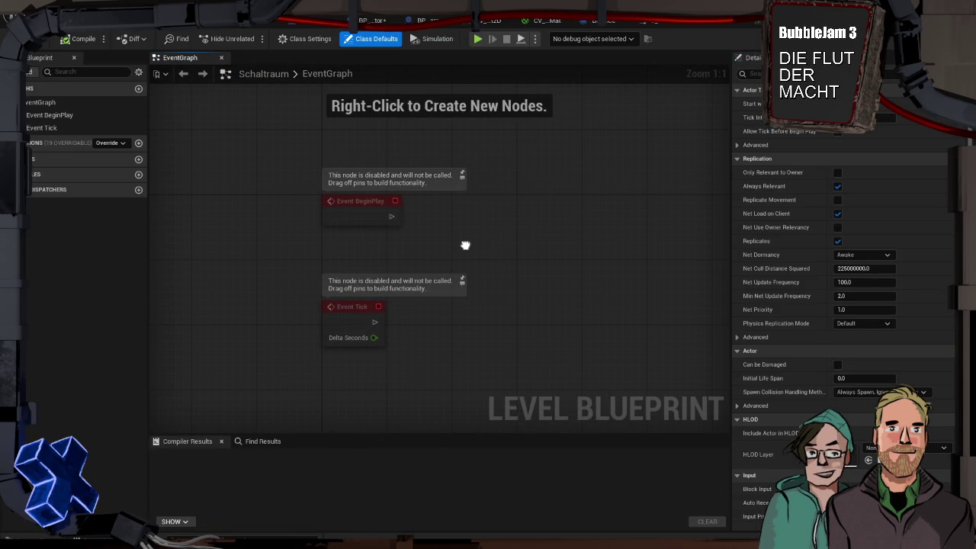
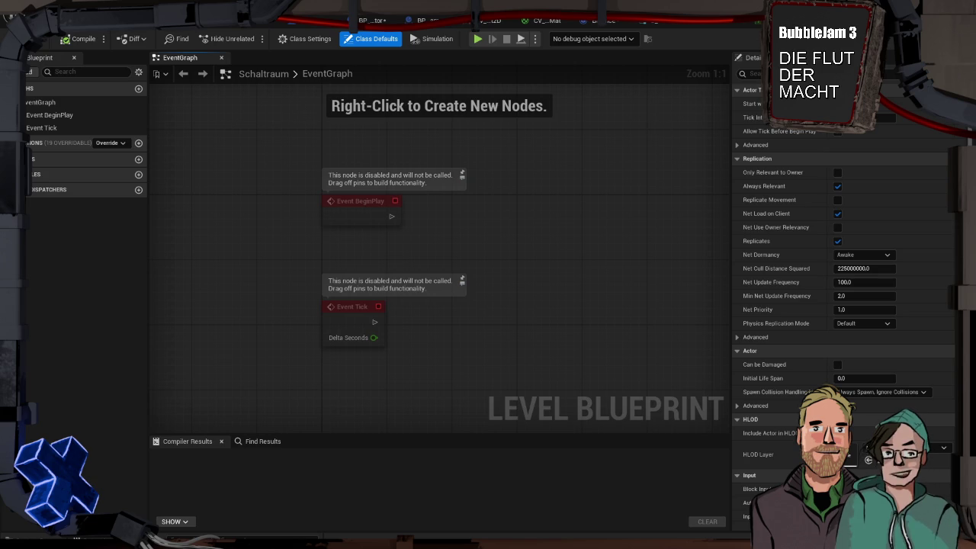
Step: Check the camera transform data table, then show the BPI_Schaltraum_GameInstance EventGraph with FetchLevelCameraData
click(890, 22)
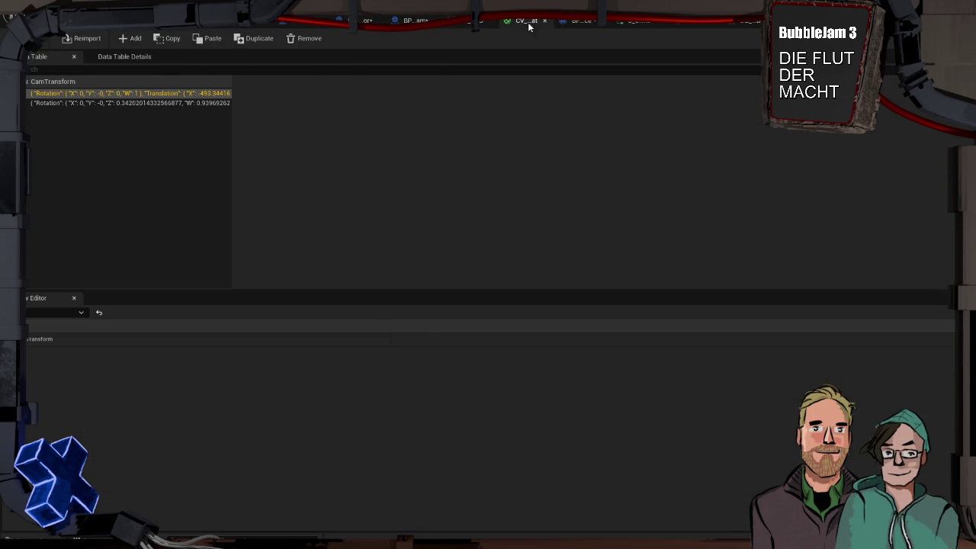
click(575, 22)
mouse_move(490, 142)
mouse_down()
mouse_move(503, 275)
mouse_move(438, 229)
mouse_move(368, 218)
mouse_move(402, 236)
mouse_up()
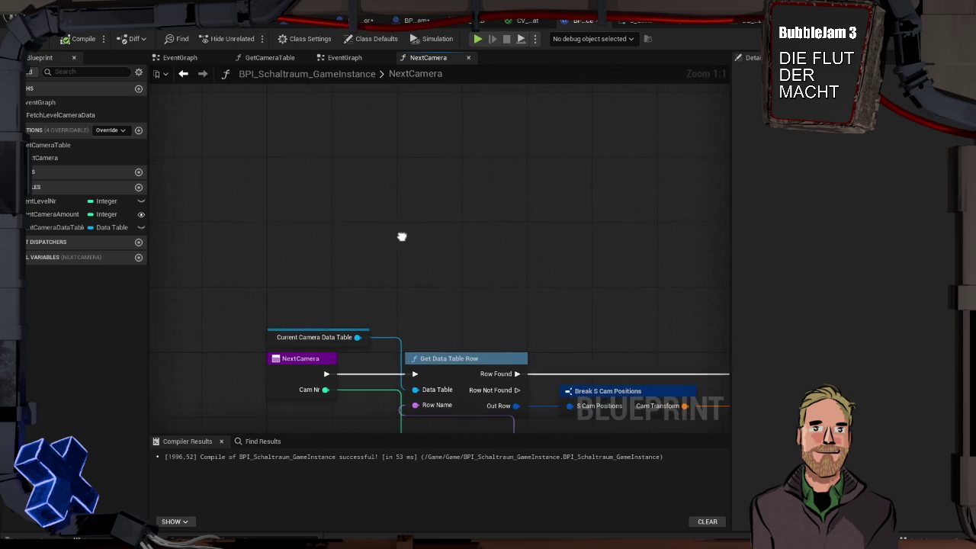
click(347, 58)
mouse_move(347, 100)
mouse_down()
mouse_move(355, 144)
mouse_move(292, 179)
mouse_up()
Step: Add a custom event named NewLevel, then delete it again
right_click(274, 150)
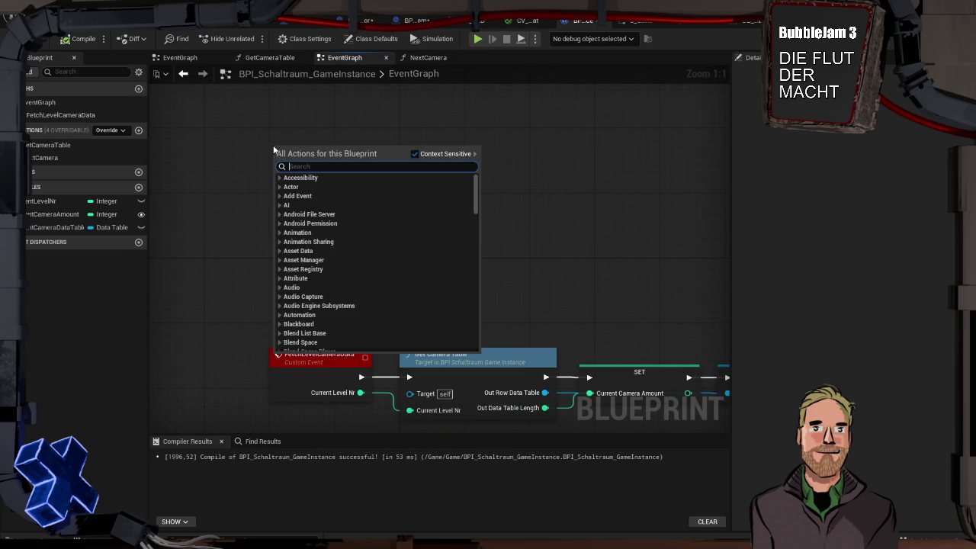
text(custom)
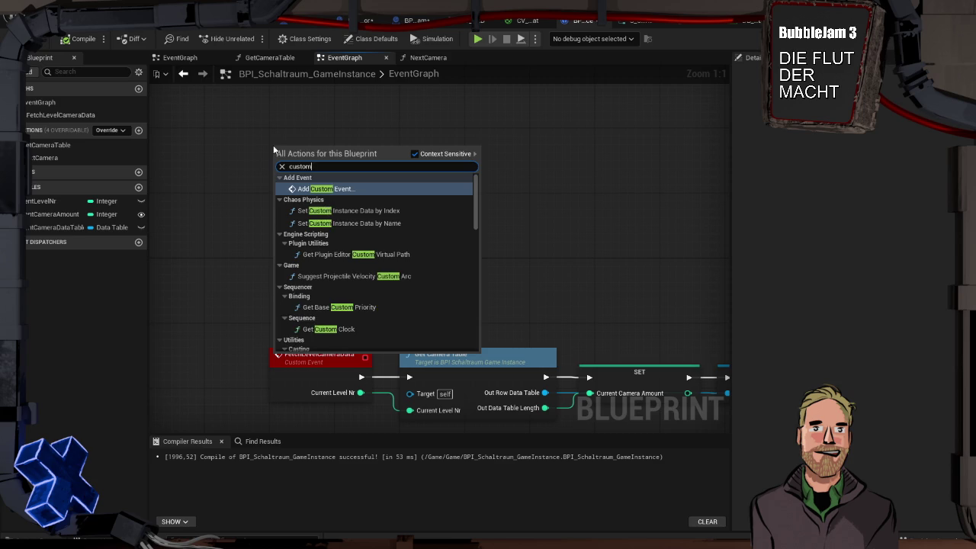
key(Return)
text(New)
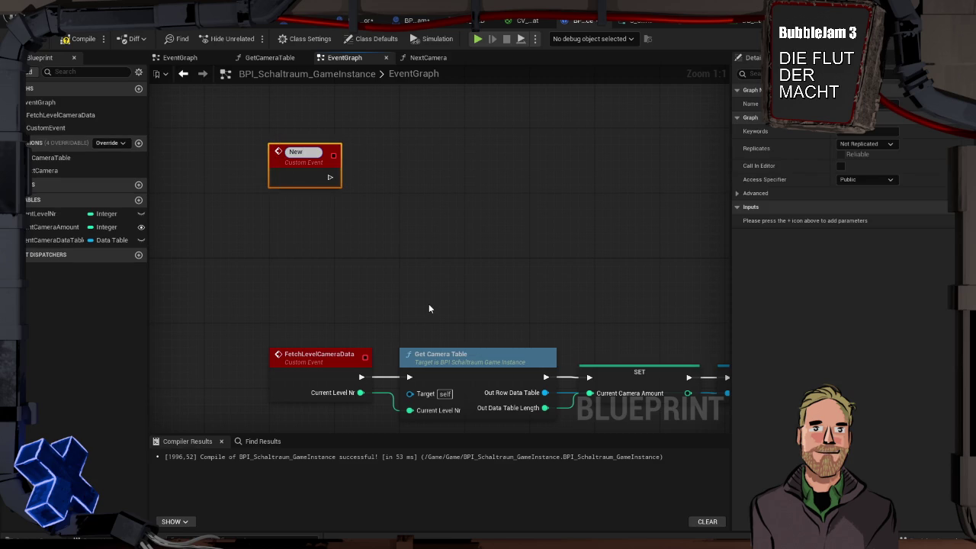
text(Level)
key(Return)
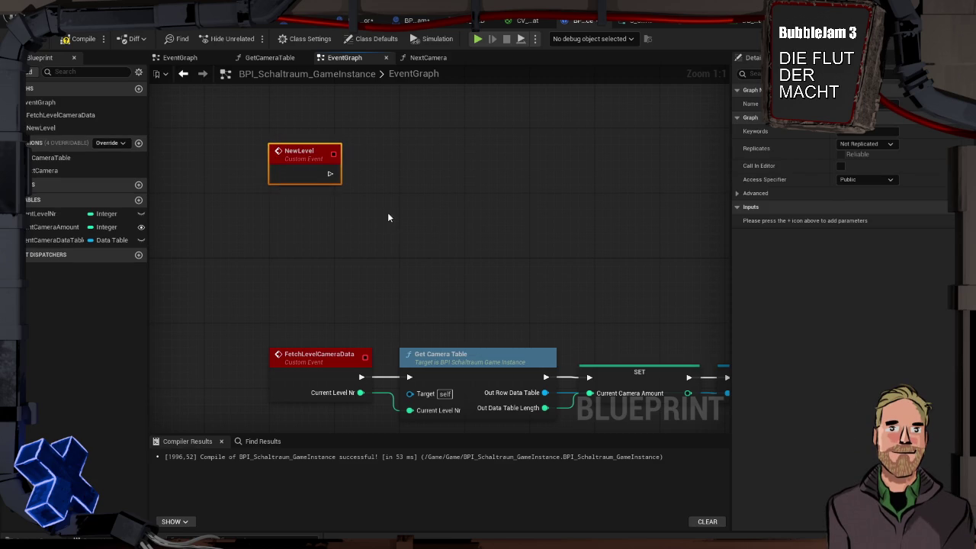
right_click(387, 216)
text(begin)
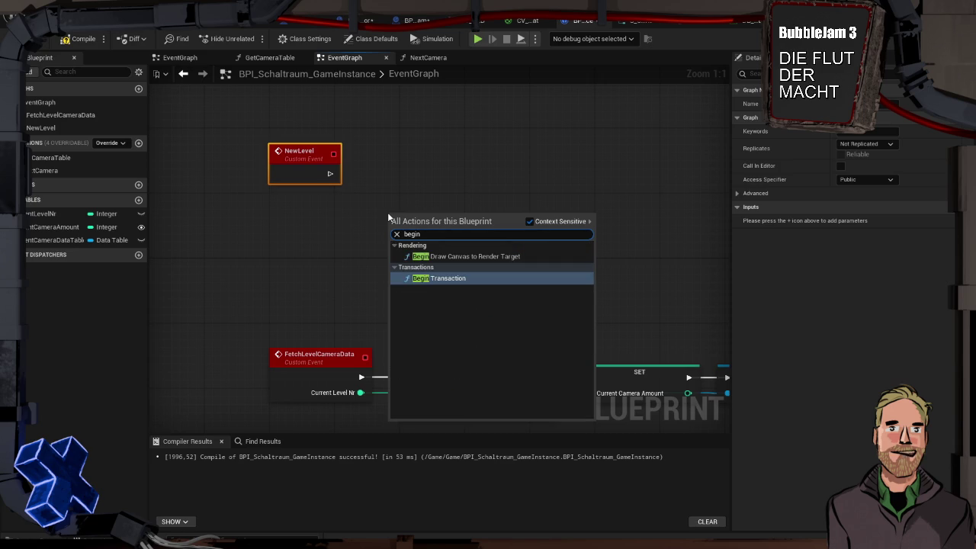
key(BackSpace)
key(BackSpace)
key(BackSpace)
click(387, 216)
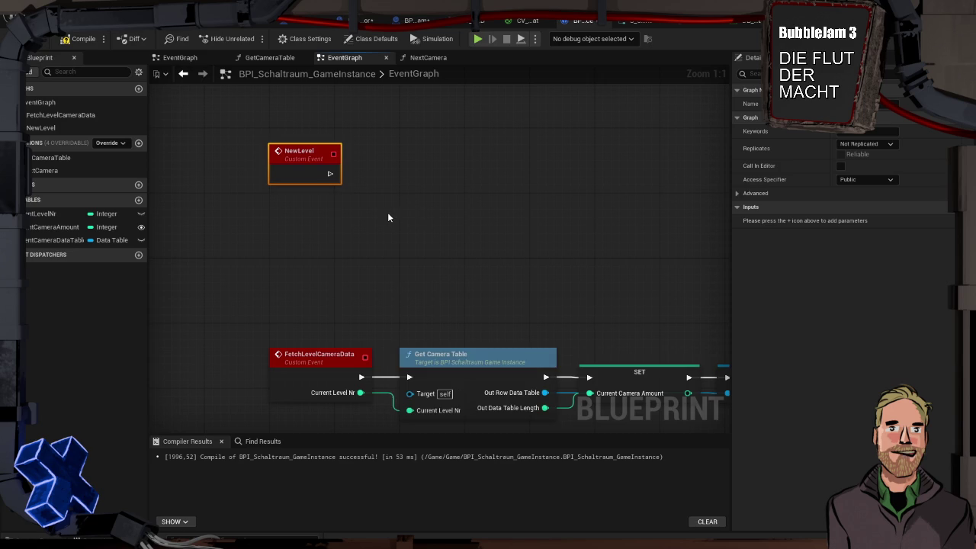
click(323, 149)
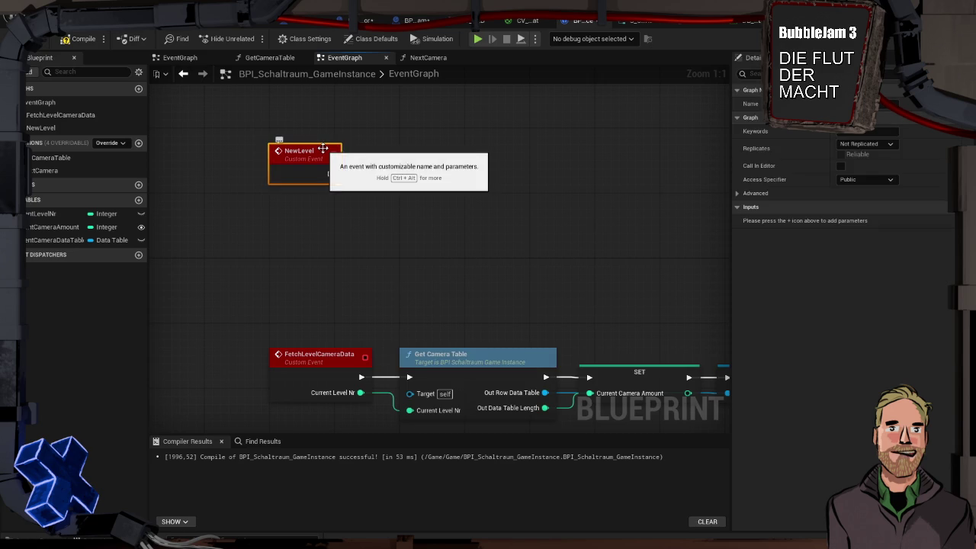
key(Delete)
Step: Add an Event Init override to the game instance's event graph
right_click(301, 146)
text(init)
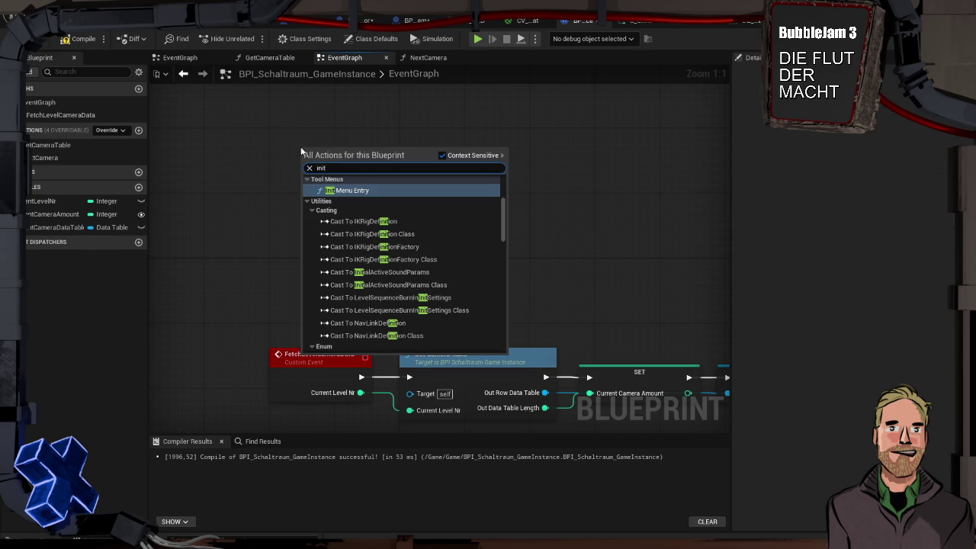
scroll(429, 302, down, 10)
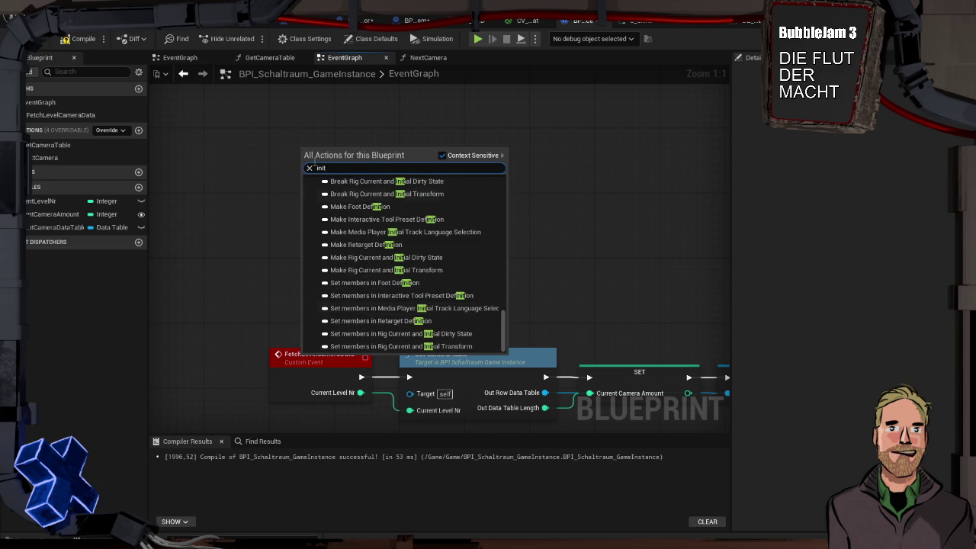
click(304, 139)
click(117, 130)
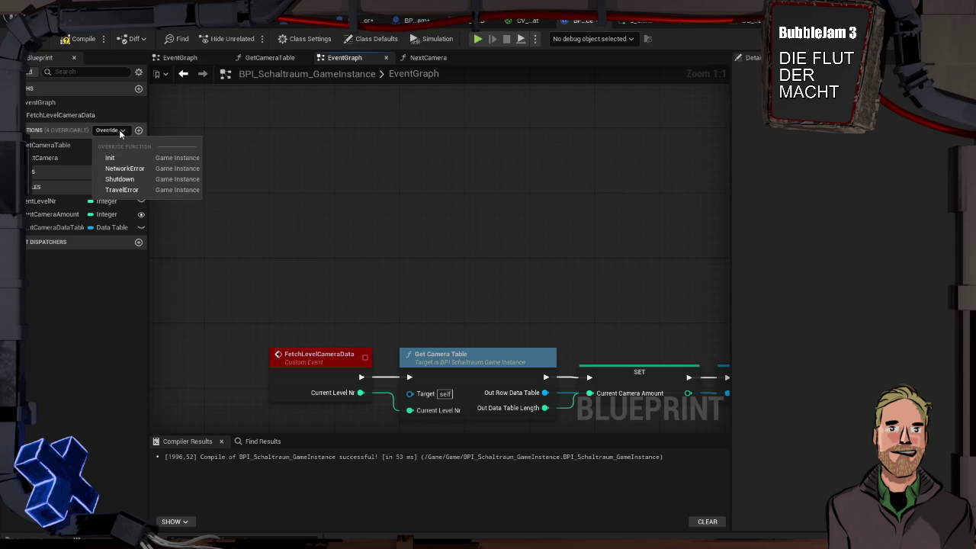
click(125, 158)
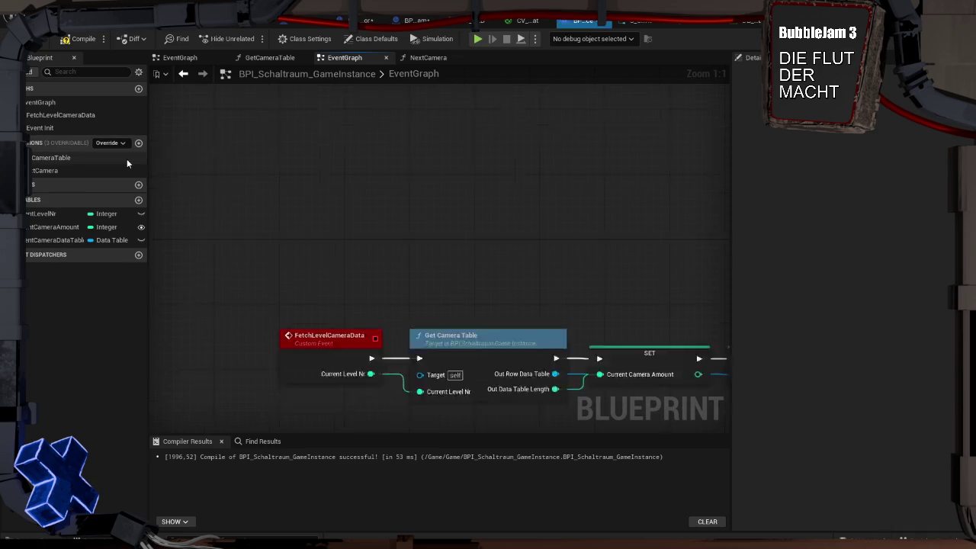
mouse_move(492, 242)
mouse_down()
mouse_move(473, 338)
mouse_move(356, 272)
mouse_move(423, 277)
mouse_up()
Step: Call Fetch Level Camera Data from Event Init with Current Level Nr set to 1
text(fetch)
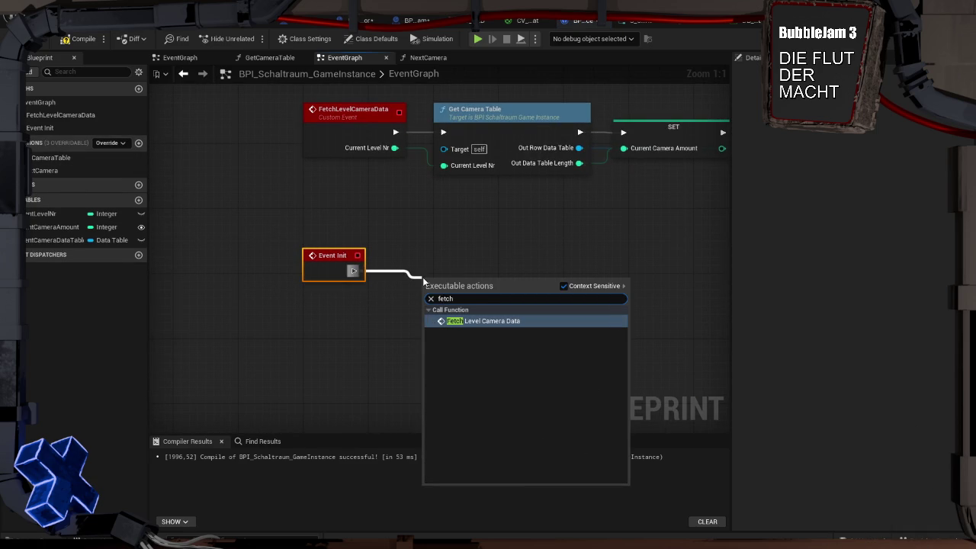
key(Return)
click(484, 337)
text(1)
drag(462, 289, 462, 265)
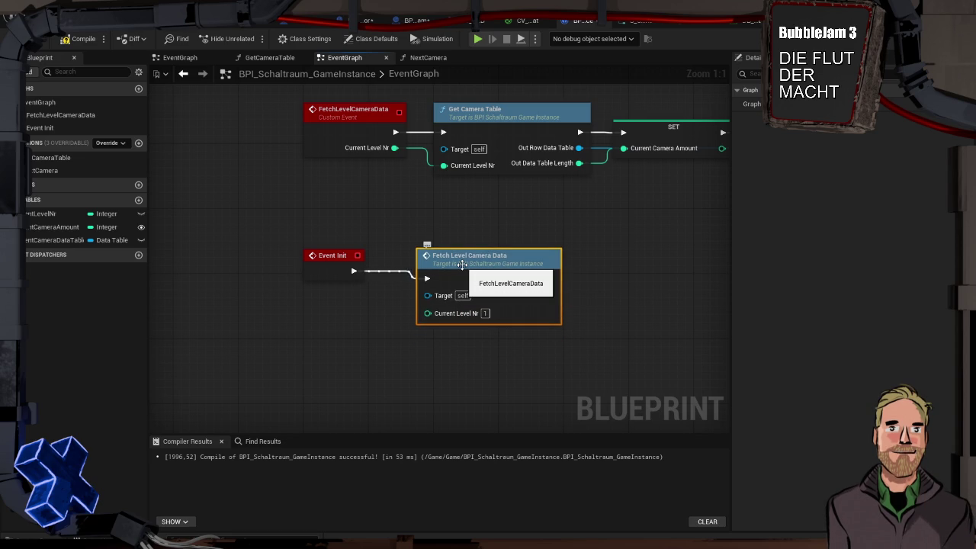
key(alt+p)
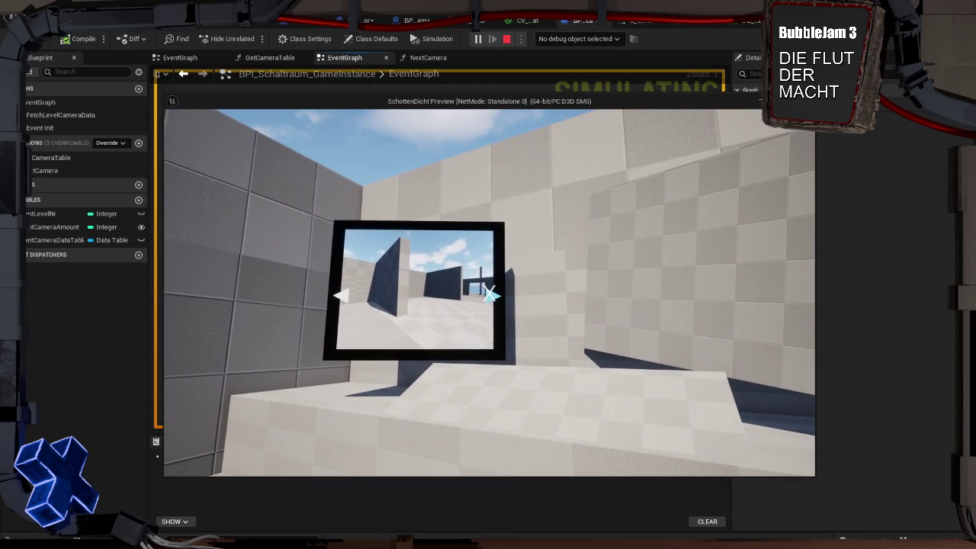
Step: In the play test, cycle the picture frame through its camera views repeatedly, then stop playing
click(491, 293)
click(490, 293)
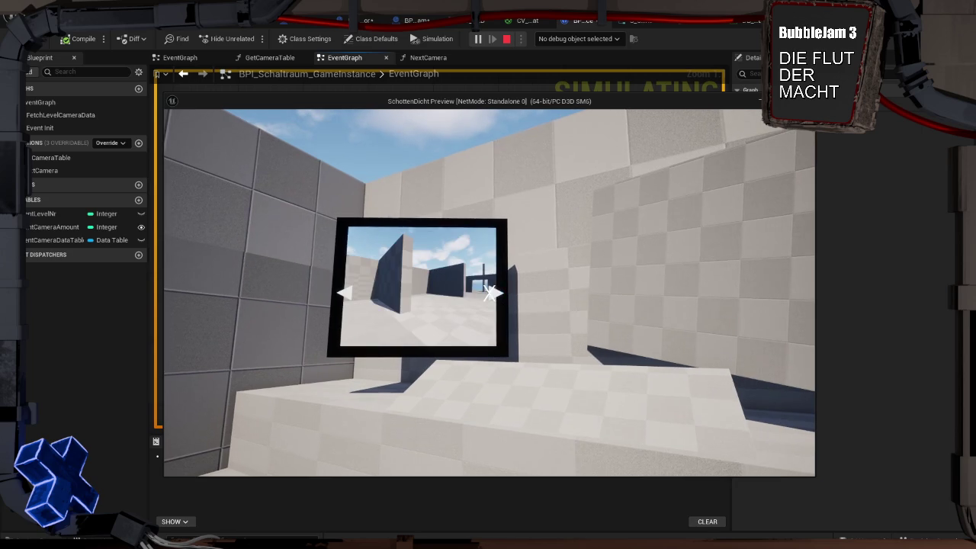
click(490, 293)
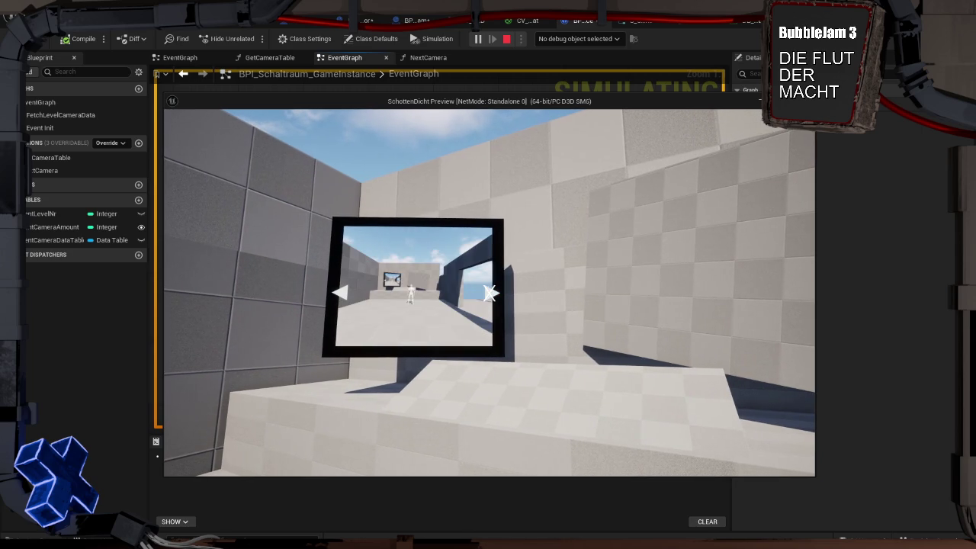
click(490, 294)
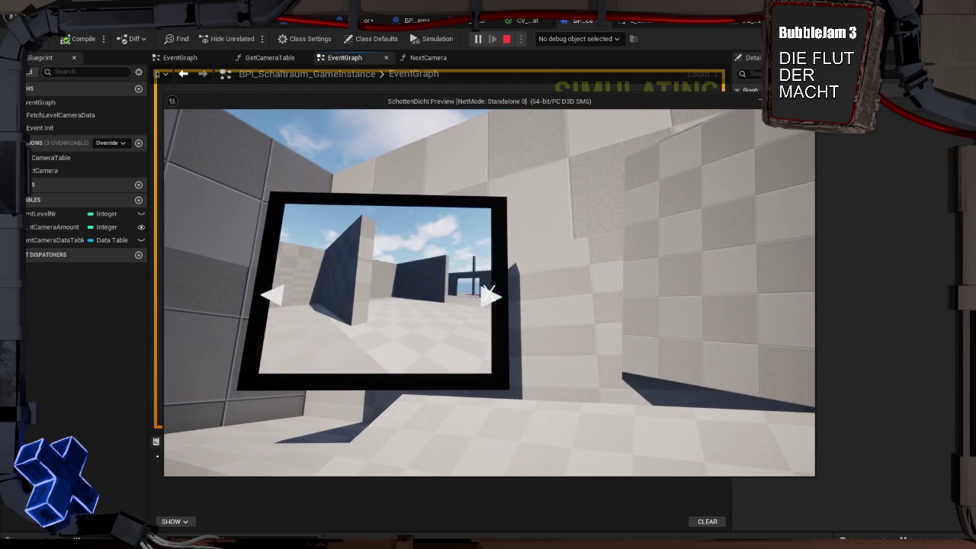
click(491, 294)
click(491, 294)
click(490, 293)
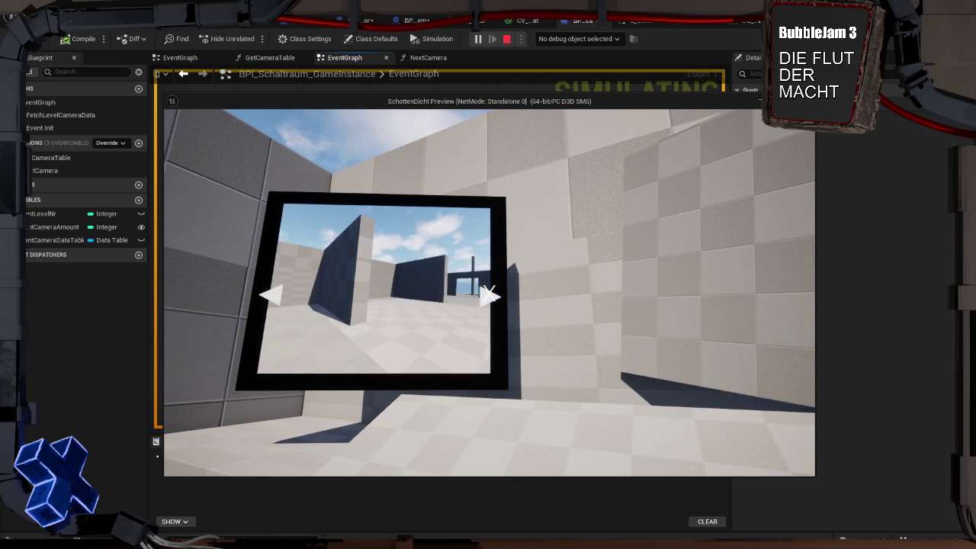
click(490, 294)
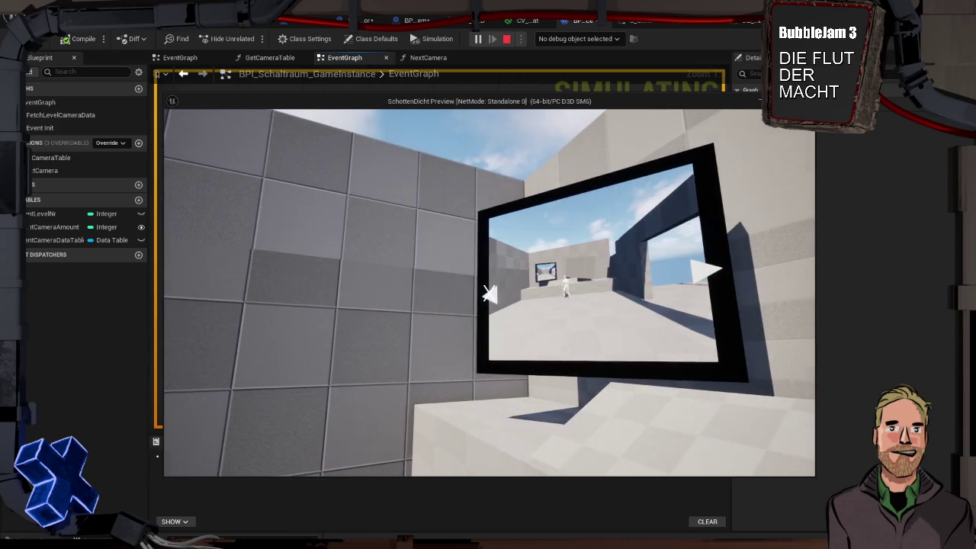
click(491, 293)
click(490, 294)
click(490, 294)
click(490, 294)
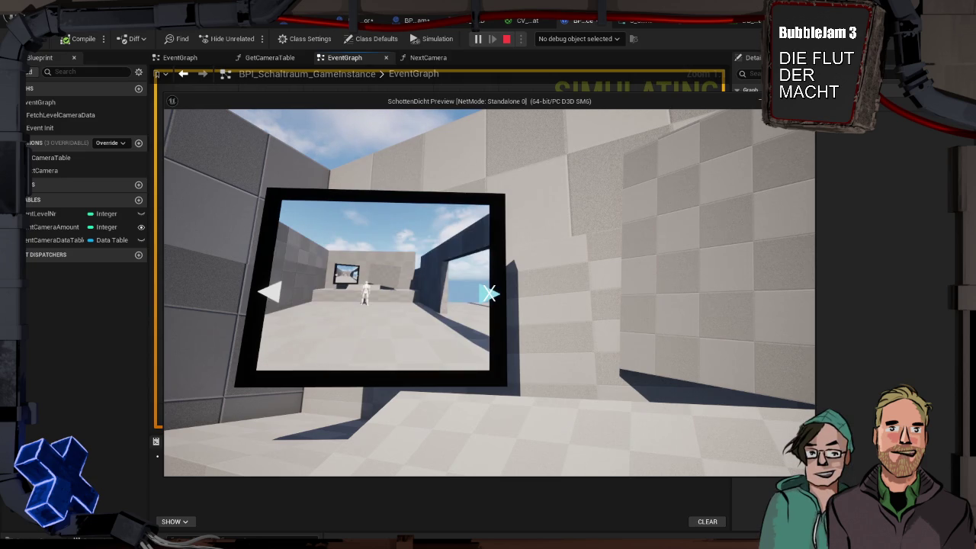
key(Escape)
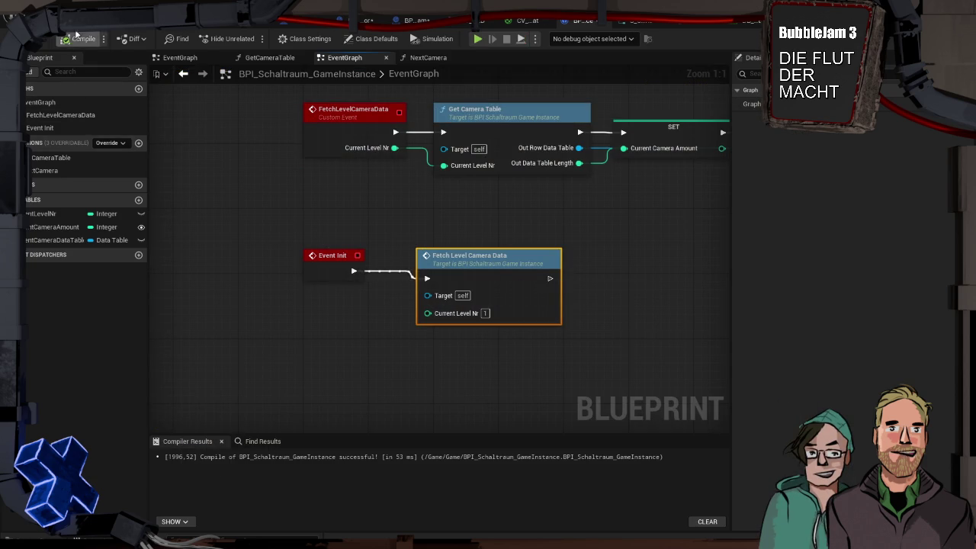
Step: Return to the level viewport and close the Output Log window
click(86, 42)
right_click(116, 35)
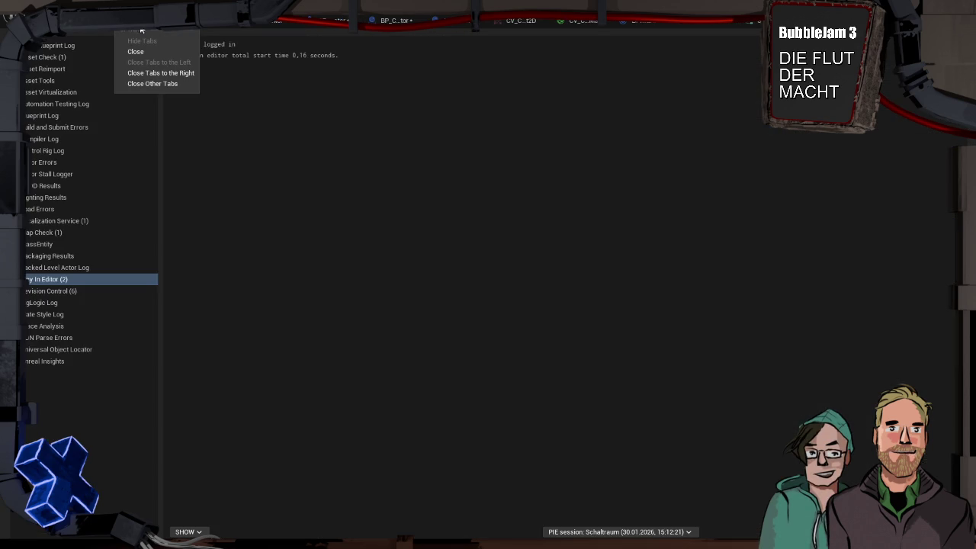
click(135, 51)
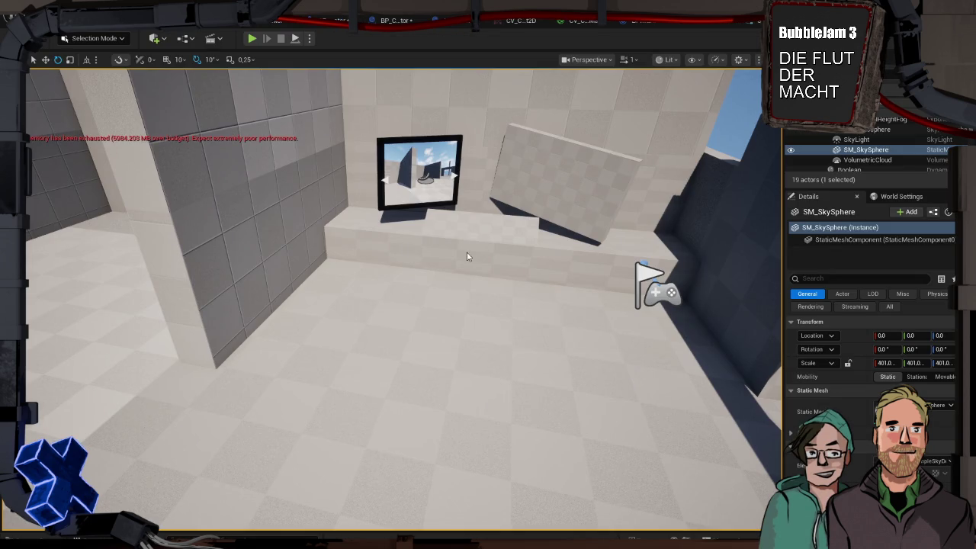
drag(377, 236, 407, 236)
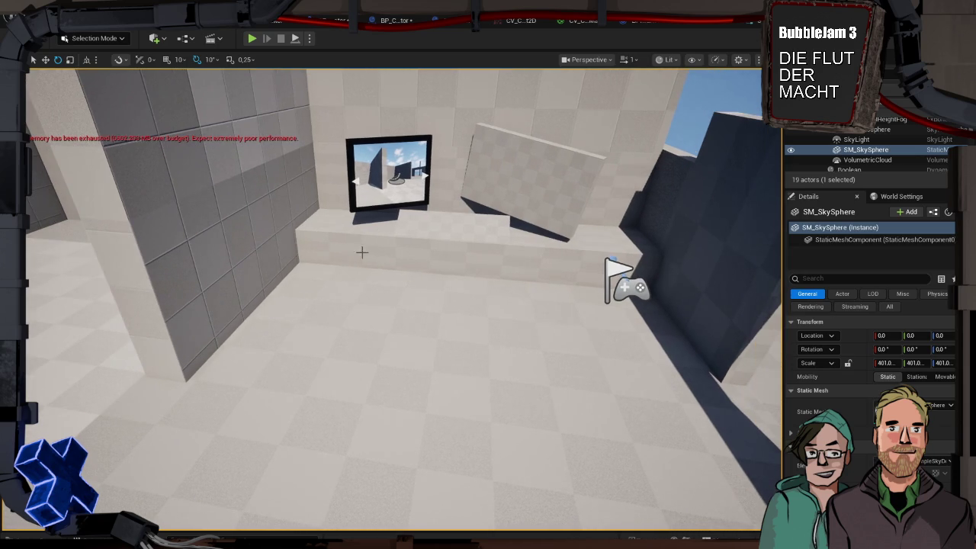
Step: Fly above the level and select BP_CV_Cam, then the SM_SkySphere
mouse_move(345, 251)
mouse_down()
mouse_move(336, 259)
mouse_move(339, 297)
mouse_move(391, 263)
mouse_up()
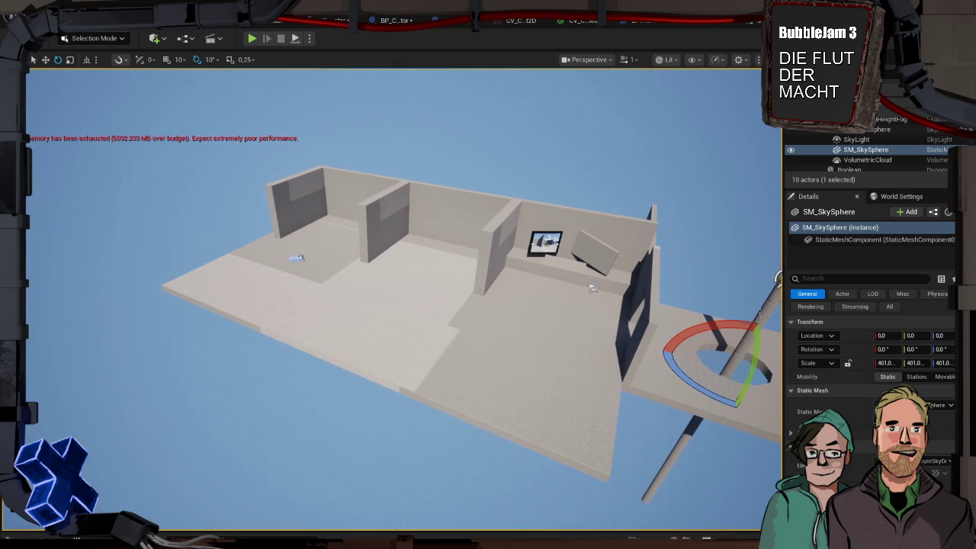
click(294, 258)
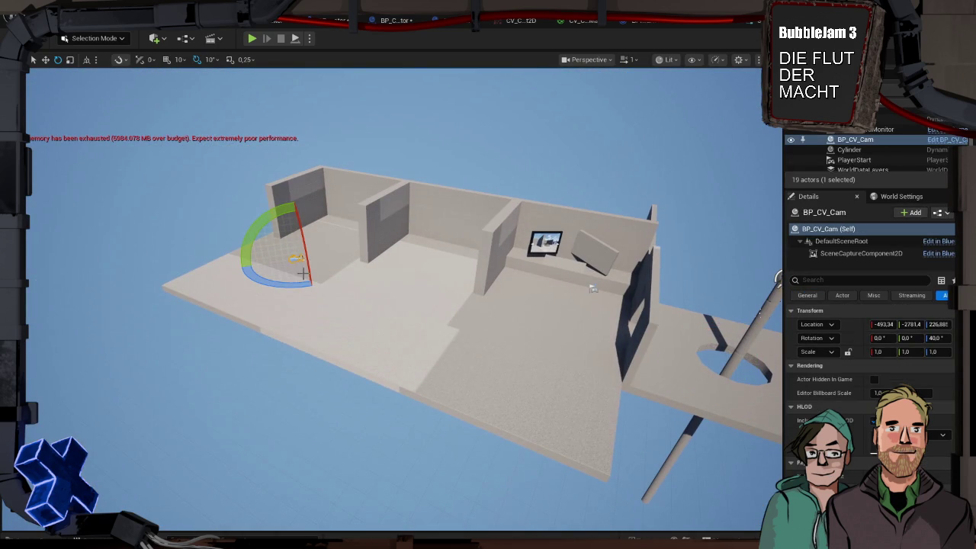
click(421, 146)
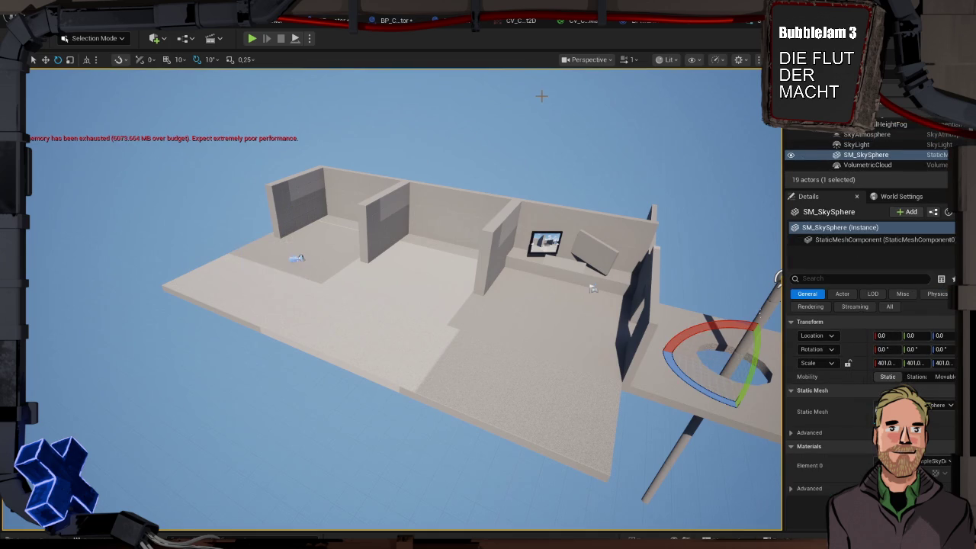
Step: Orbit and fly around the level, ending inside the room facing the framed picture
mouse_move(559, 139)
mouse_down()
mouse_move(538, 107)
mouse_move(504, 148)
mouse_up()
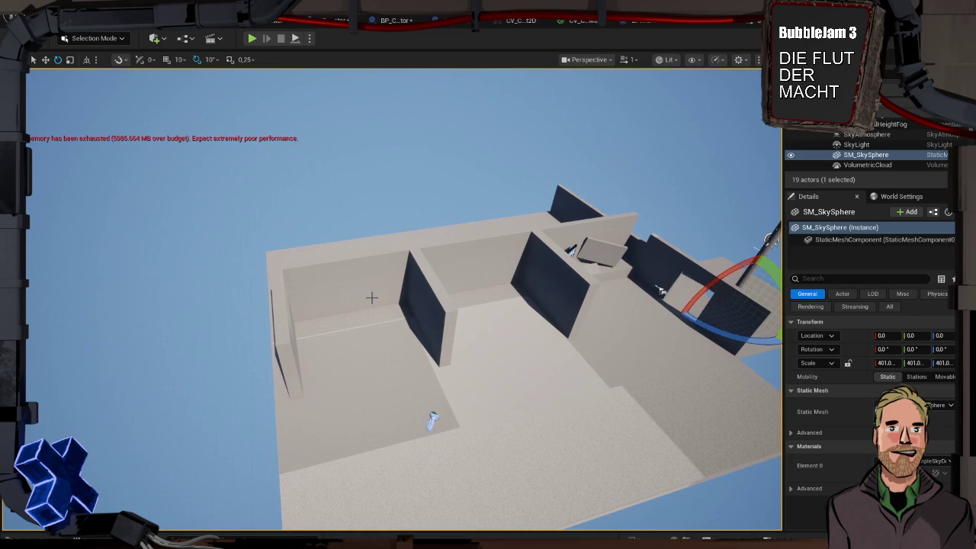
scroll(462, 353, down, 2)
mouse_move(462, 353)
mouse_down()
mouse_move(381, 353)
mouse_move(547, 343)
mouse_move(320, 279)
mouse_up()
drag(488, 349, 353, 338)
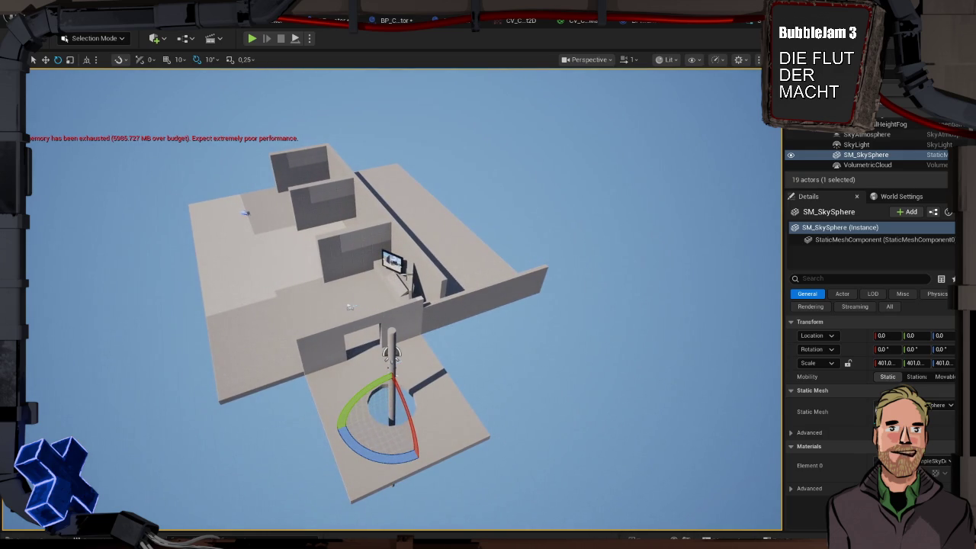
drag(555, 232, 572, 228)
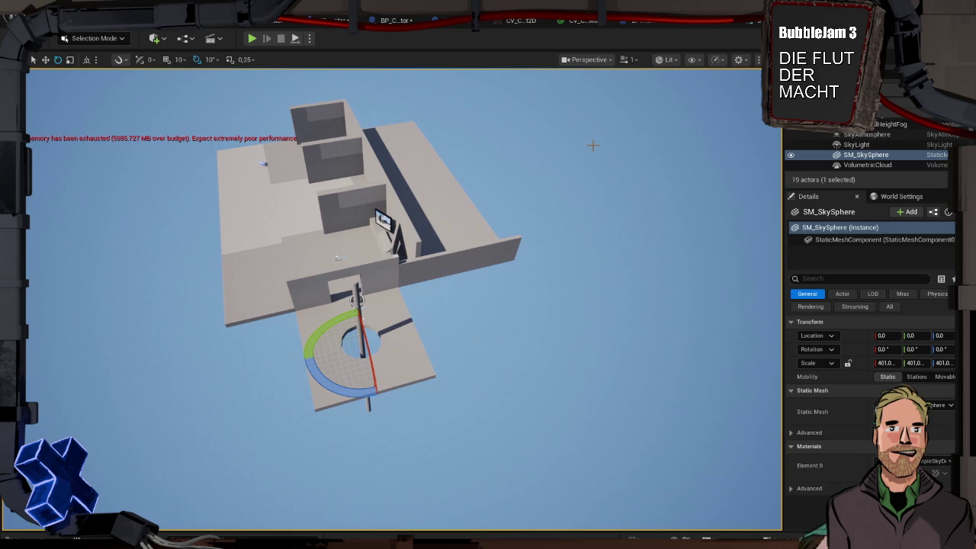
drag(237, 164, 246, 134)
drag(408, 339, 408, 339)
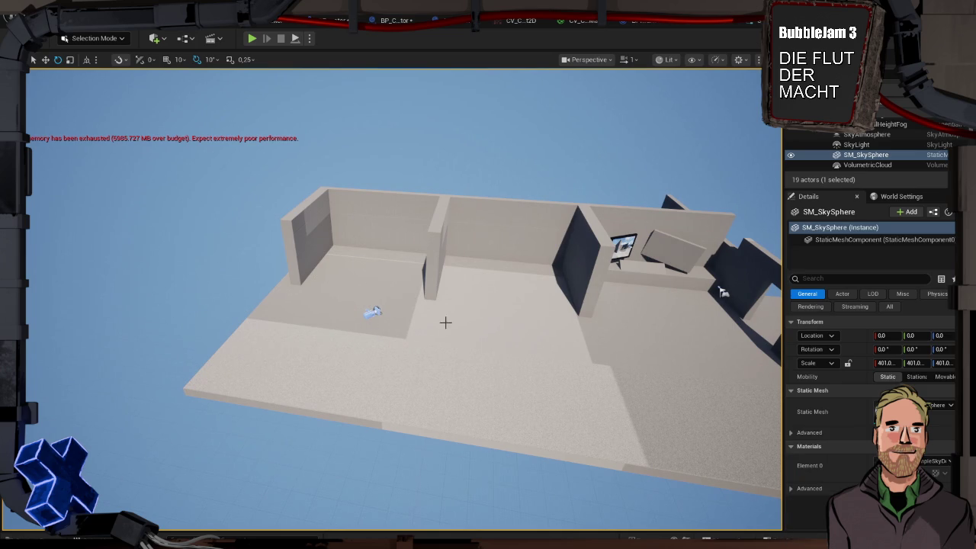
drag(645, 295, 645, 287)
mouse_move(719, 307)
mouse_down()
mouse_move(719, 282)
mouse_move(719, 325)
mouse_up()
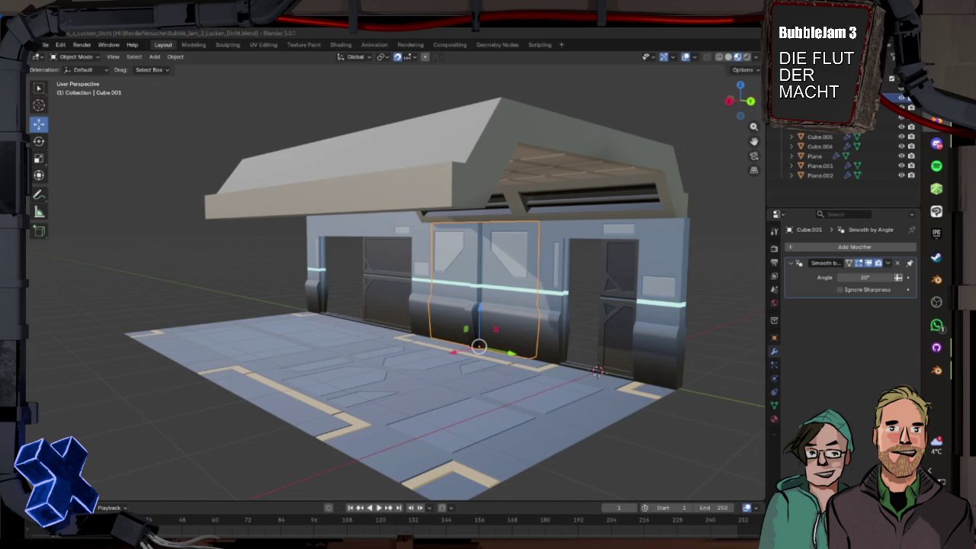
click(132, 467)
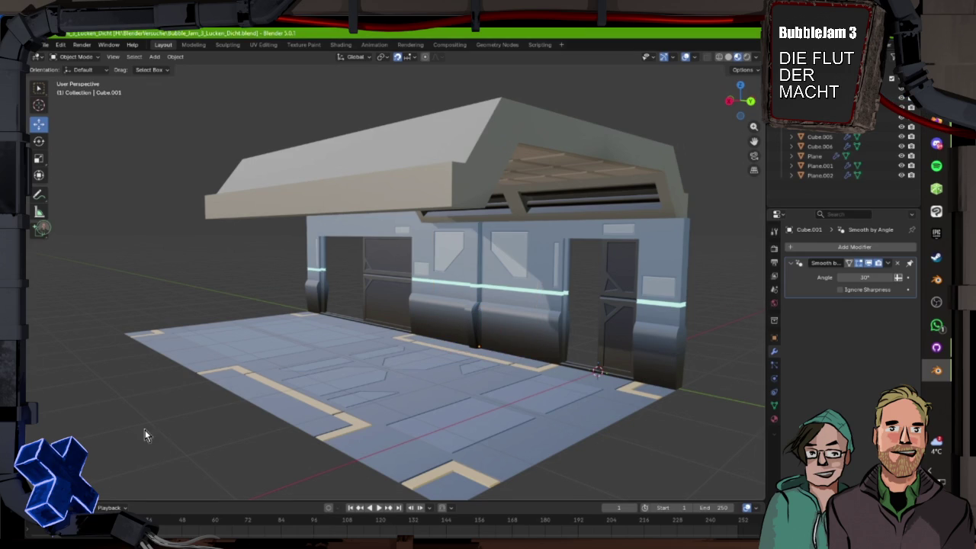
mouse_move(146, 434)
mouse_down()
mouse_move(434, 425)
mouse_move(199, 431)
mouse_move(453, 453)
mouse_move(328, 445)
mouse_move(331, 414)
mouse_move(229, 429)
mouse_move(345, 440)
mouse_move(315, 456)
mouse_move(458, 432)
mouse_up()
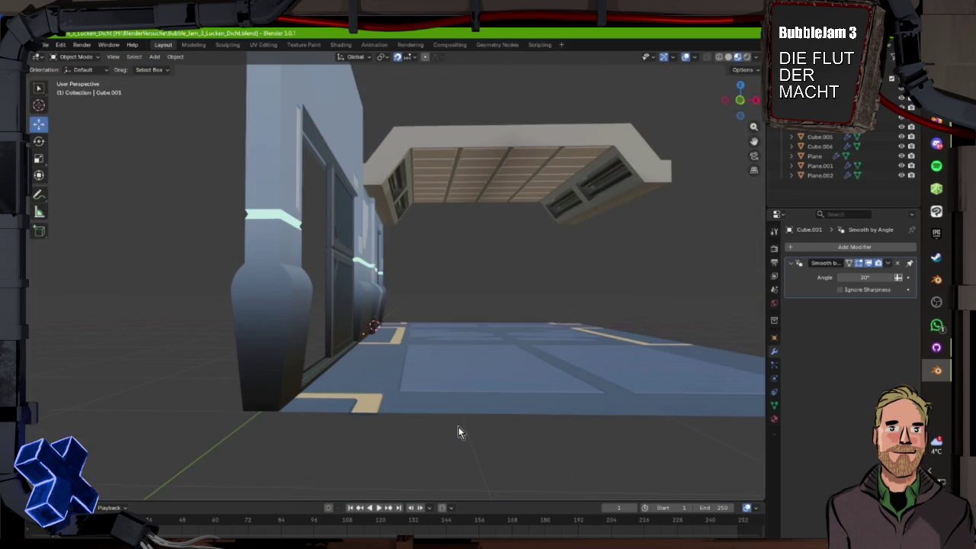
mouse_move(458, 428)
mouse_down()
mouse_move(394, 399)
mouse_move(415, 374)
mouse_up()
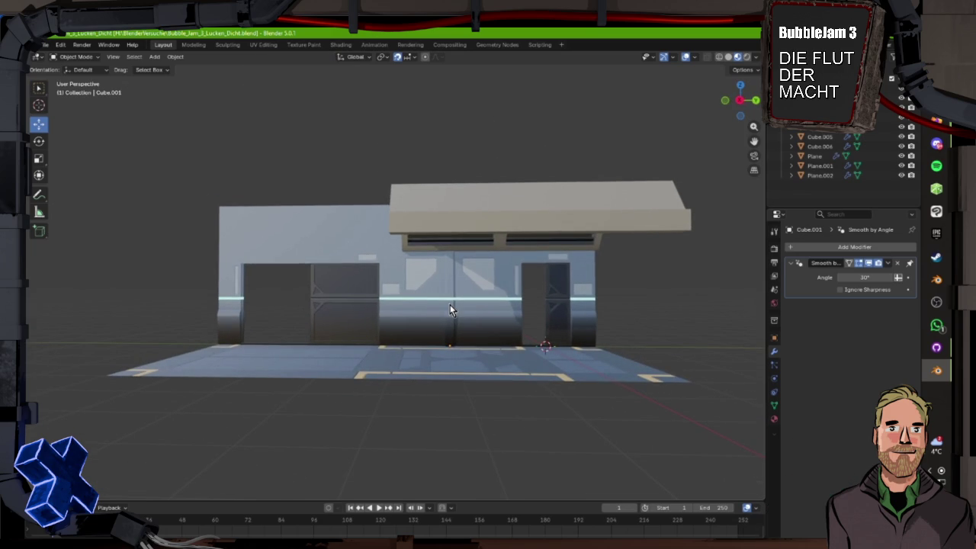
click(474, 233)
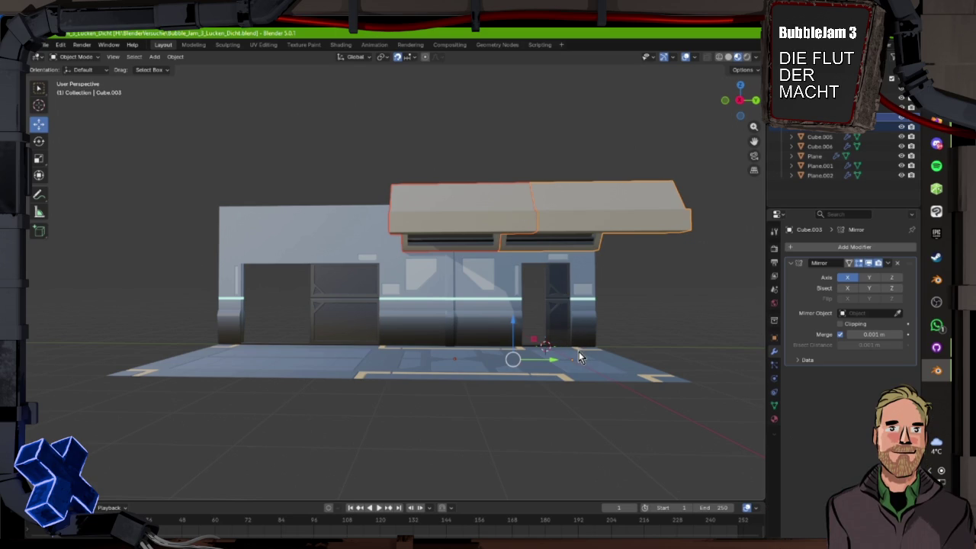
Step: Duplicate the roof section along Y beside the original, then orbit to inspect the corridor
key(shift+d)
key(y)
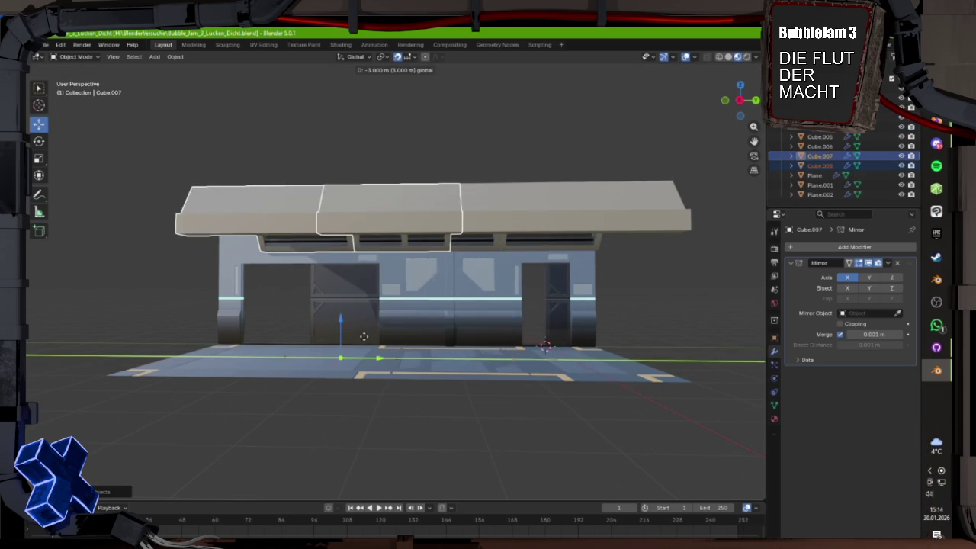
click(282, 355)
click(276, 423)
mouse_move(377, 410)
mouse_down()
mouse_move(318, 399)
mouse_move(279, 417)
mouse_up()
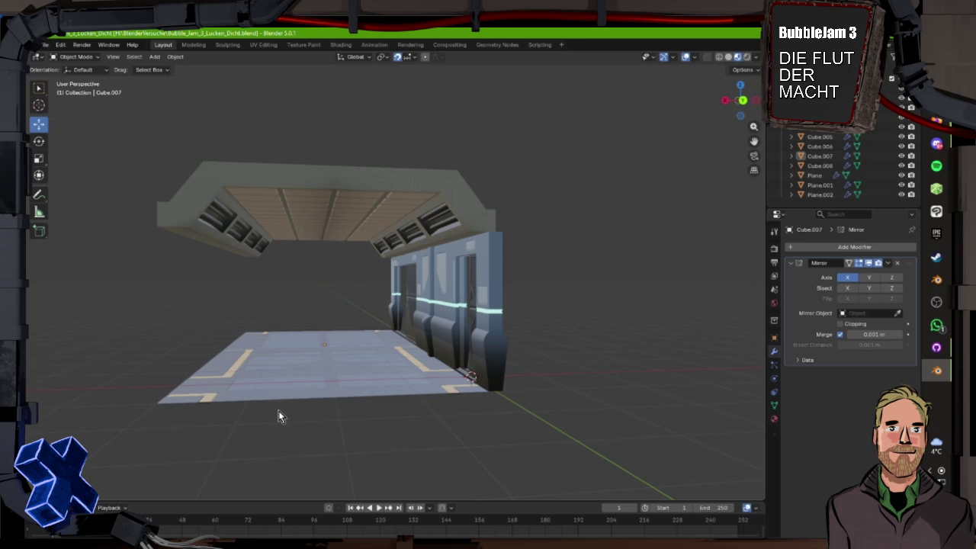
mouse_move(279, 416)
mouse_down()
mouse_move(584, 401)
mouse_move(475, 405)
mouse_move(395, 393)
mouse_move(439, 404)
mouse_move(341, 409)
mouse_move(377, 393)
mouse_move(381, 358)
mouse_move(458, 350)
mouse_move(584, 366)
mouse_move(482, 370)
mouse_move(534, 298)
mouse_up()
click(565, 259)
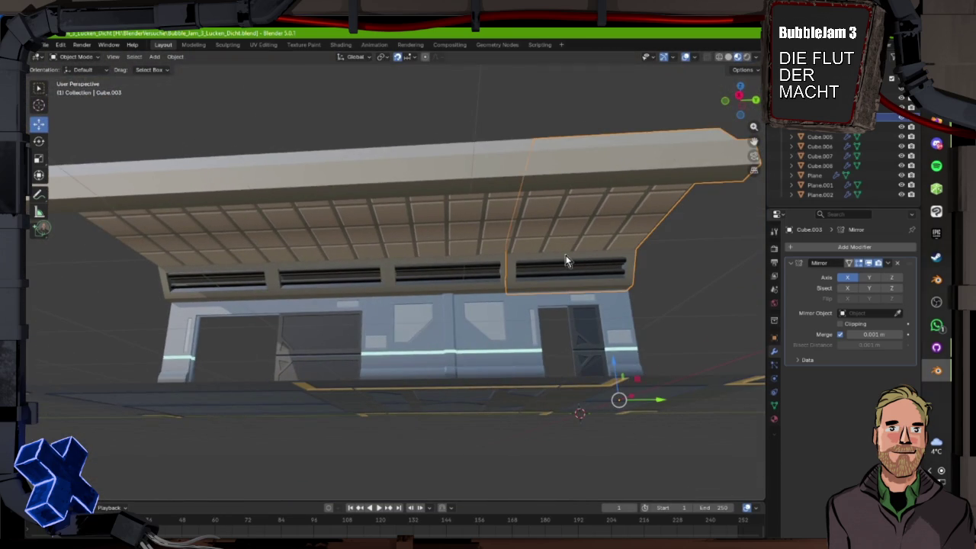
click(441, 250)
click(331, 257)
click(231, 266)
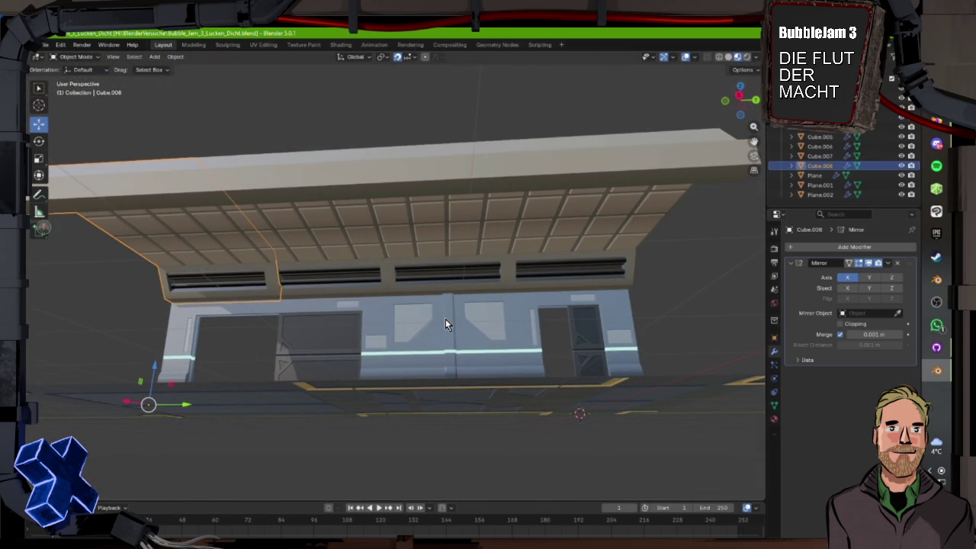
click(460, 253)
click(564, 255)
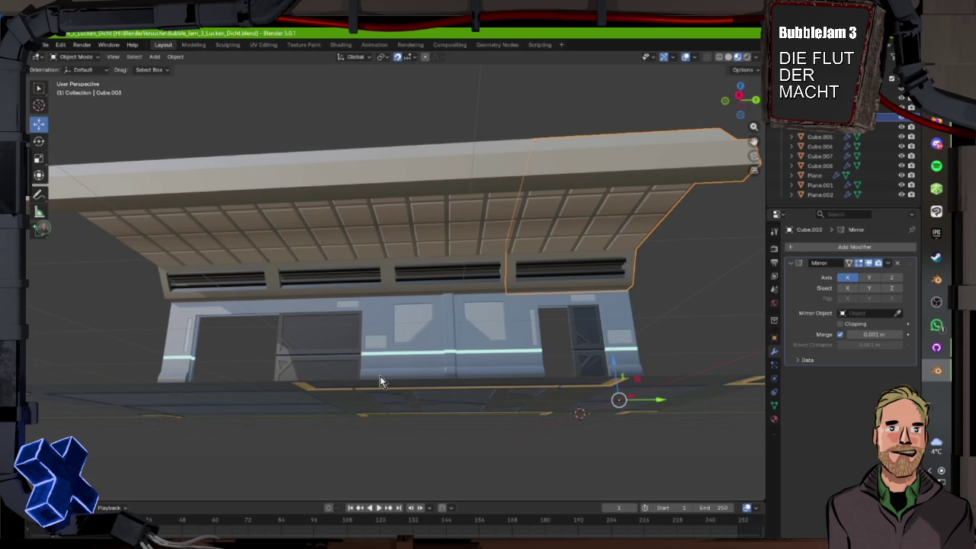
drag(379, 376, 556, 291)
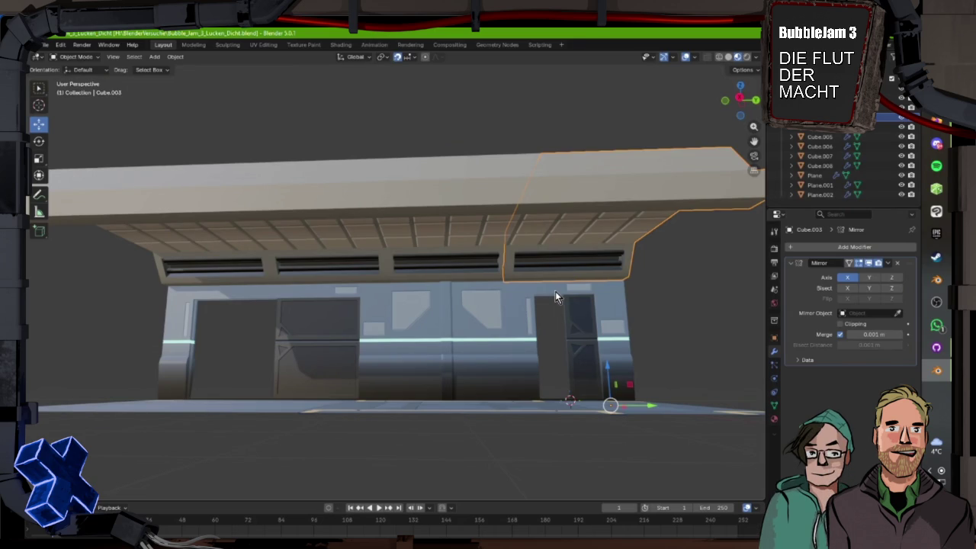
click(555, 291)
click(451, 293)
click(328, 298)
mouse_move(534, 430)
mouse_down()
mouse_move(515, 446)
mouse_move(459, 446)
mouse_move(495, 263)
mouse_up()
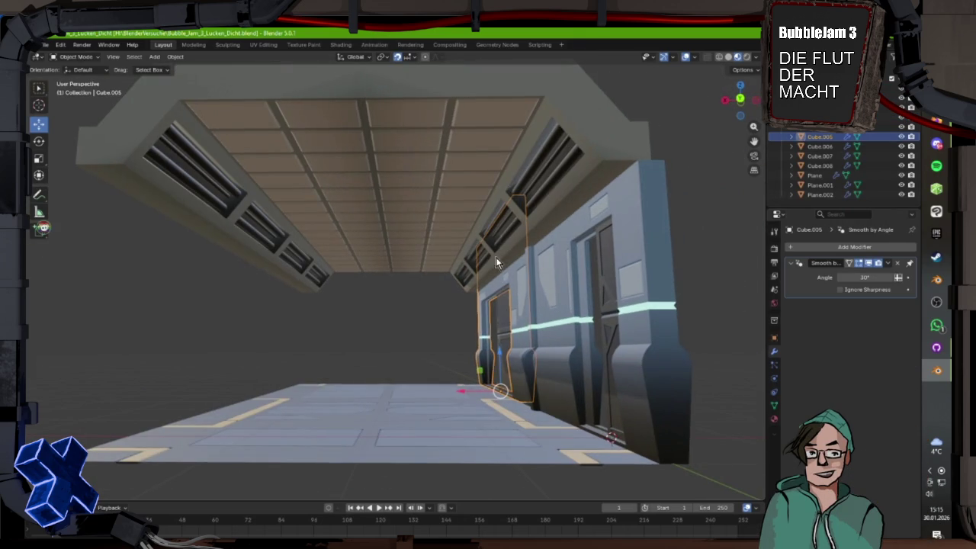
click(434, 173)
mouse_move(526, 442)
mouse_down()
mouse_move(463, 435)
mouse_move(664, 447)
mouse_up()
key(KP_1)
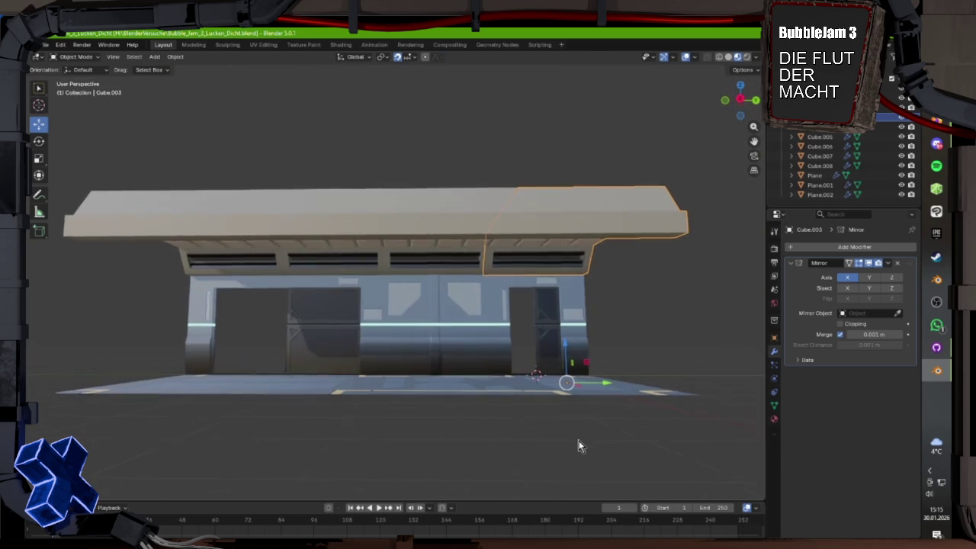
scroll(462, 432, up, 3)
key(KP_2)
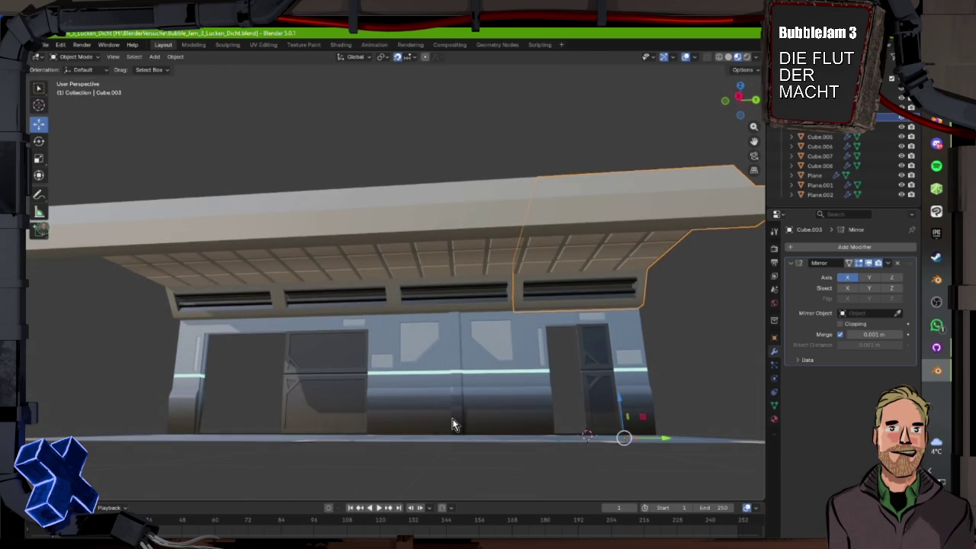
key(KP_8)
key(KP_2)
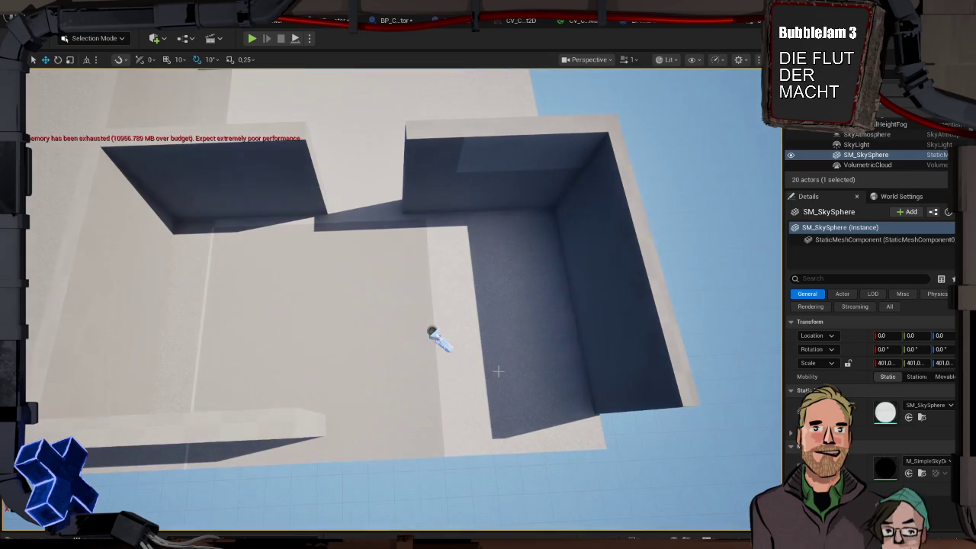
Step: Rotate BP_CV_Cam 10° about Z to a yaw of 60°, then view the level from above
click(446, 342)
key(e)
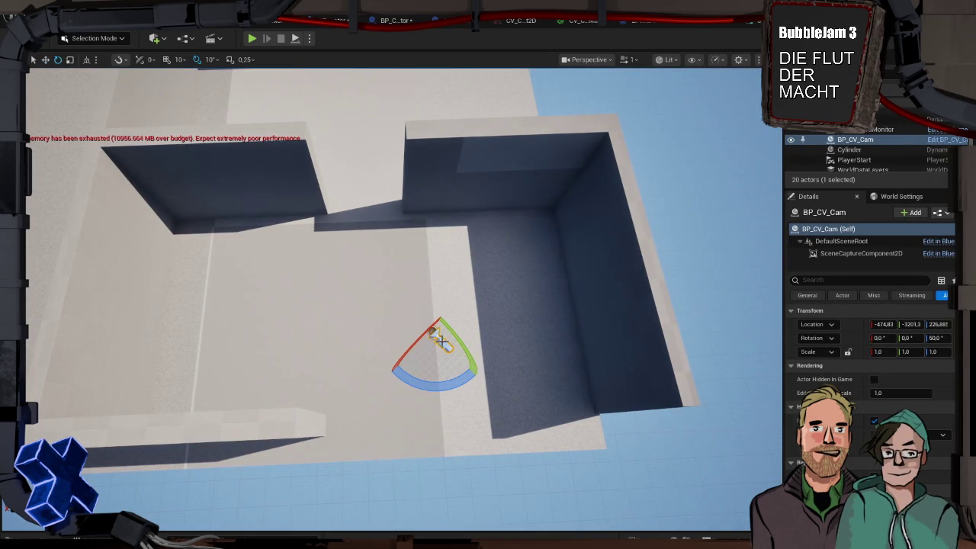
drag(460, 384, 478, 361)
click(692, 217)
mouse_move(612, 241)
mouse_down()
mouse_move(580, 274)
mouse_move(548, 236)
mouse_move(549, 175)
mouse_up()
drag(493, 264, 493, 265)
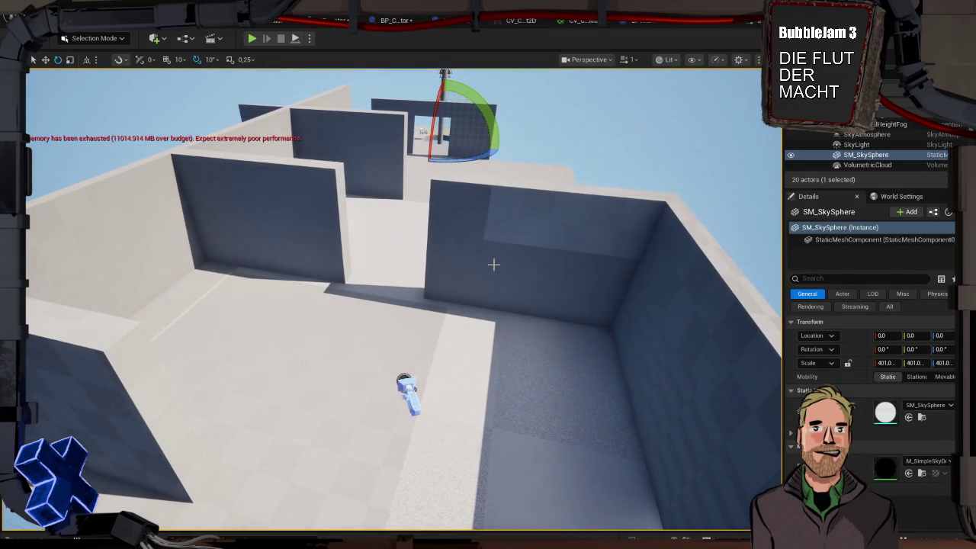